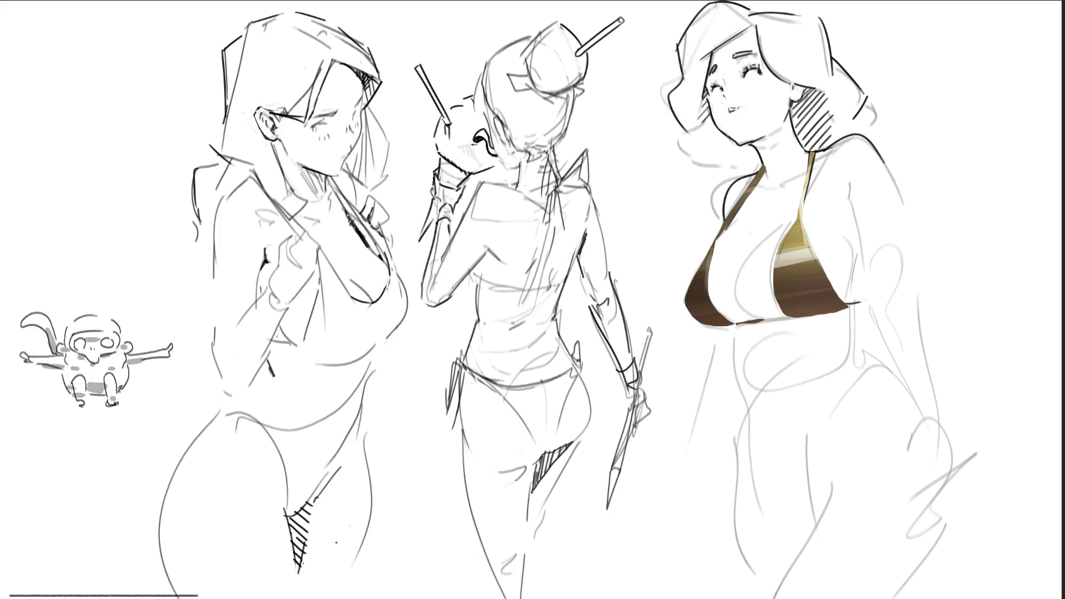
Wash translucent skin pink over the right figure's chest, face and neck, then shade her hair grey.
mouse_move(838, 238)
left_mouse_down()
mouse_move(821, 244)
mouse_move(866, 233)
mouse_move(766, 247)
left_mouse_up()
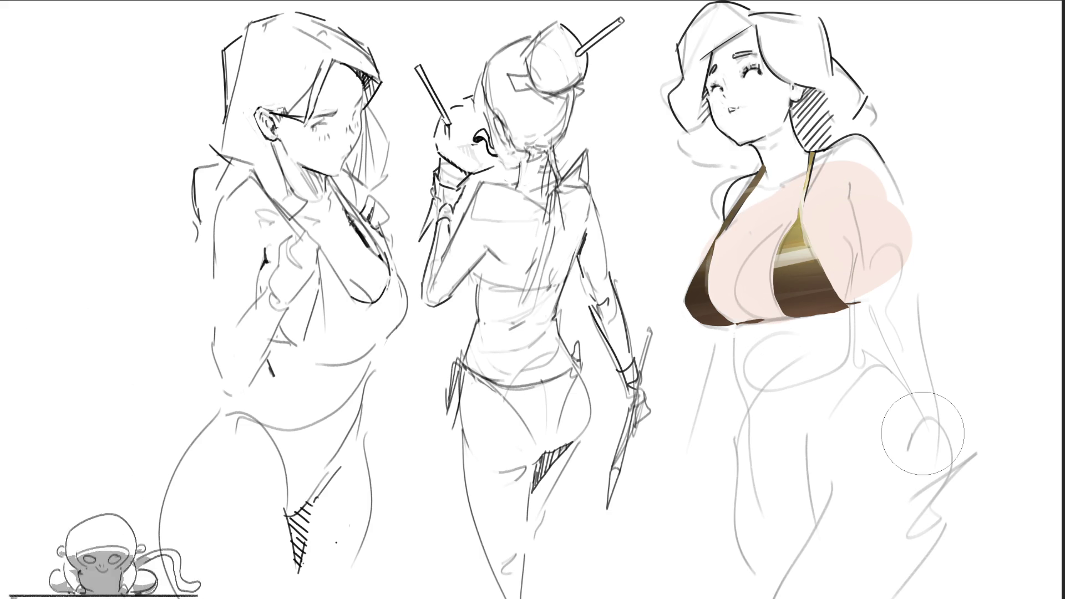
mouse_move(744, 78)
left_mouse_down()
mouse_move(738, 139)
mouse_move(783, 167)
mouse_move(736, 65)
mouse_move(782, 166)
mouse_move(855, 177)
mouse_move(738, 195)
left_mouse_up()
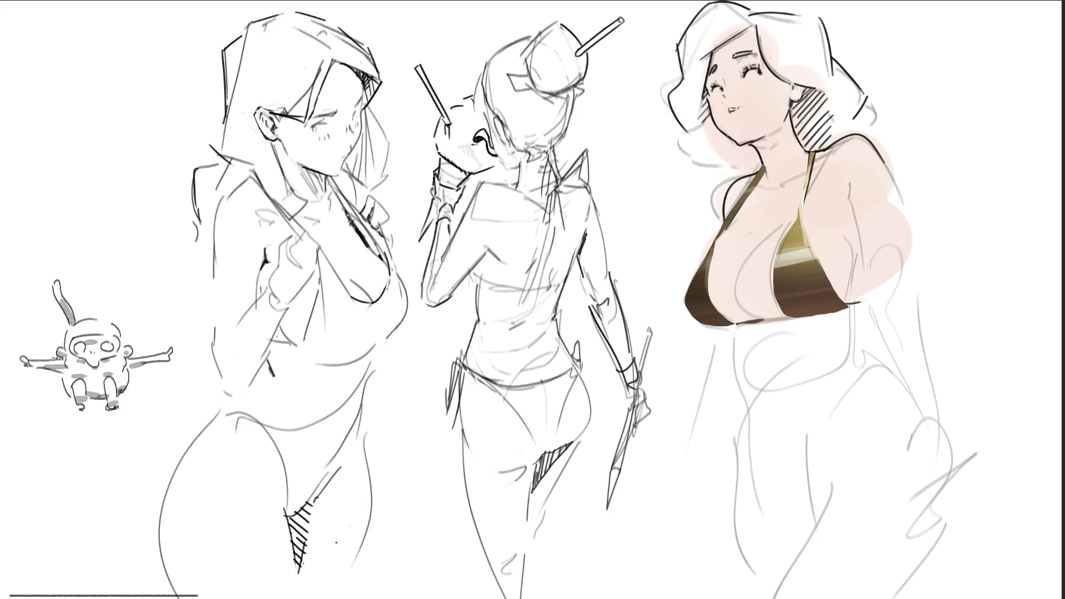
mouse_move(854, 89)
left_mouse_down()
mouse_move(776, 33)
mouse_move(854, 111)
mouse_move(832, 161)
left_mouse_up()
mouse_move(693, 22)
left_mouse_down()
mouse_move(698, 62)
mouse_move(674, 94)
mouse_move(694, 144)
mouse_move(673, 148)
mouse_move(705, 161)
left_mouse_up()
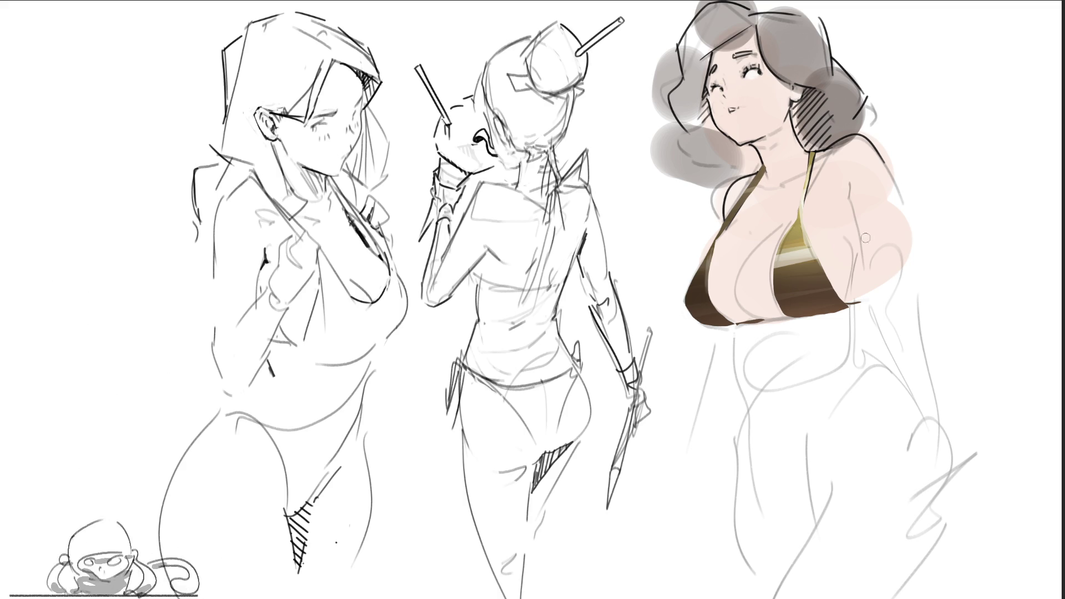
Add pinkish-red strokes down the right figure's arm and a thick diagonal pink streak across her neck.
left_click_drag(849, 176, 864, 256)
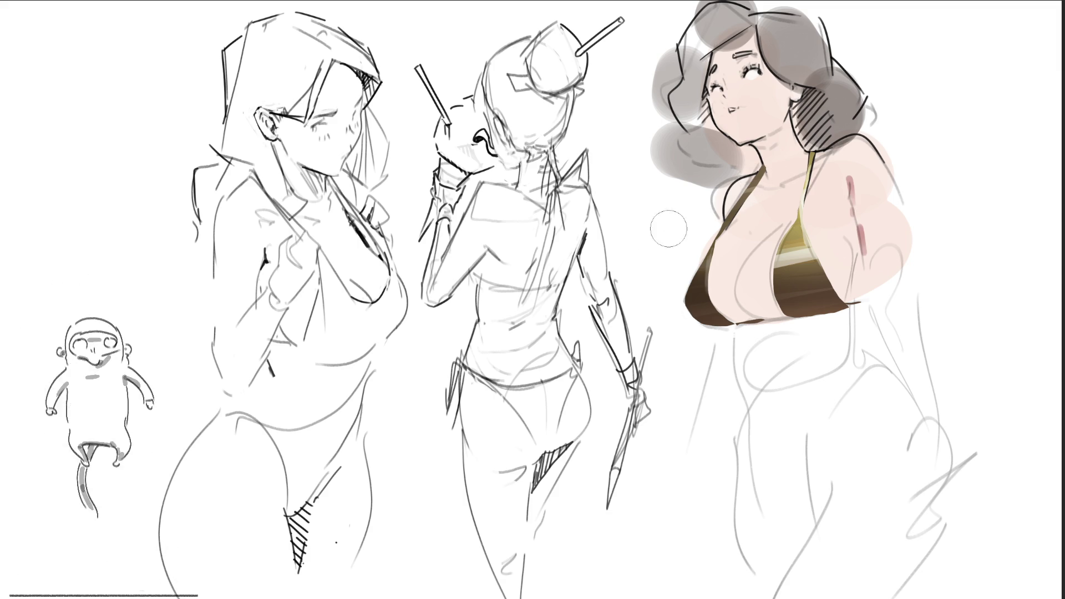
left_click_drag(622, 256, 834, 102)
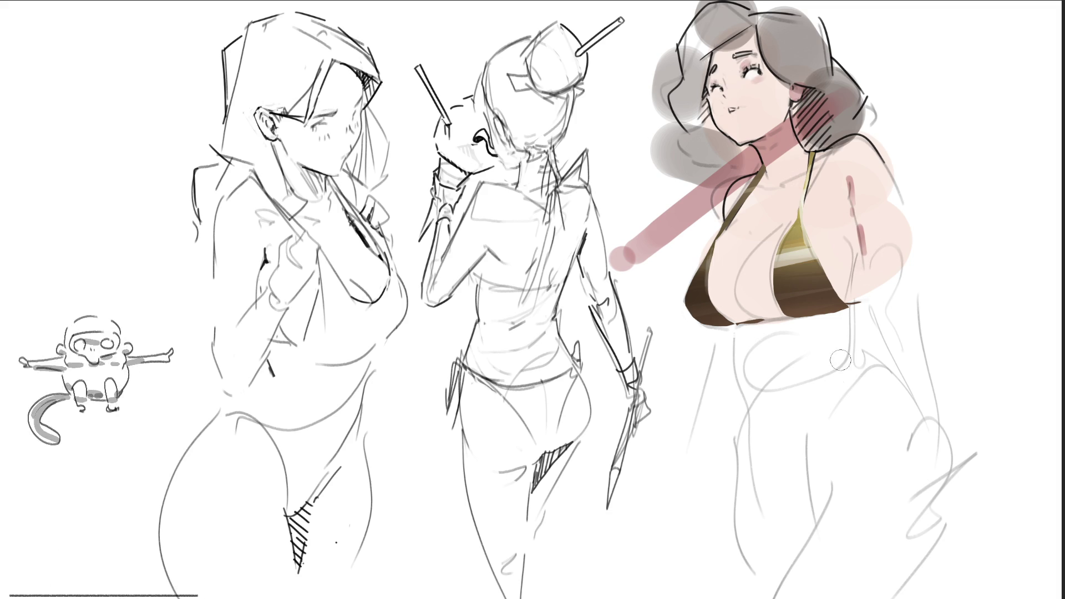
Deepen the pink shading along the right side of the figure's chest with one more stroke.
left_click_drag(857, 306, 856, 266)
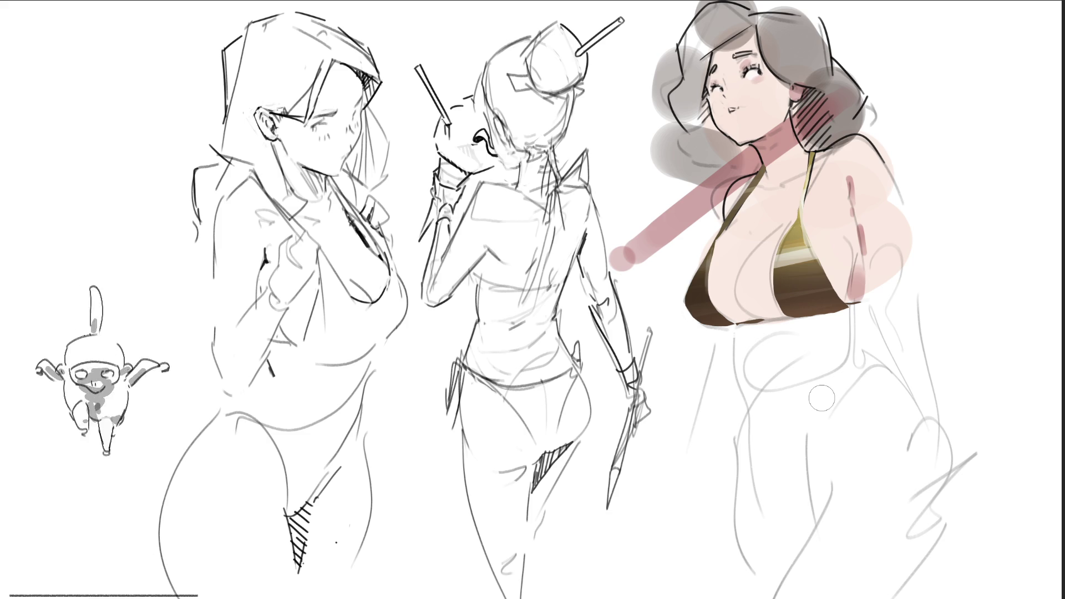
Try pink strokes over the hair and along the bikini edge, undoing them, then add a diagonal pink stroke over the hair.
left_click_drag(658, 91, 703, 61)
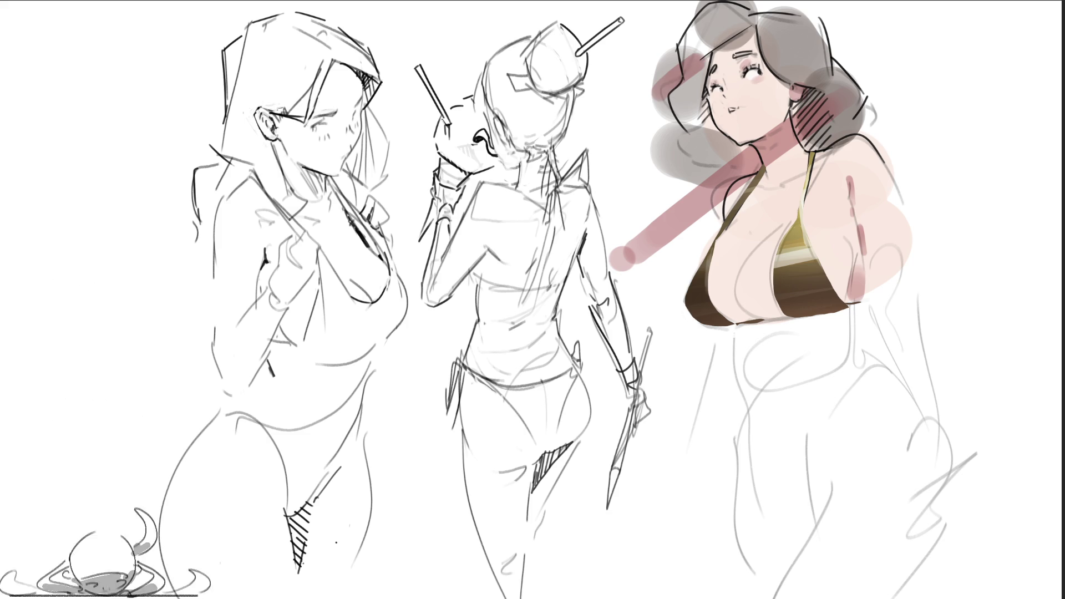
key("ctrl+z")
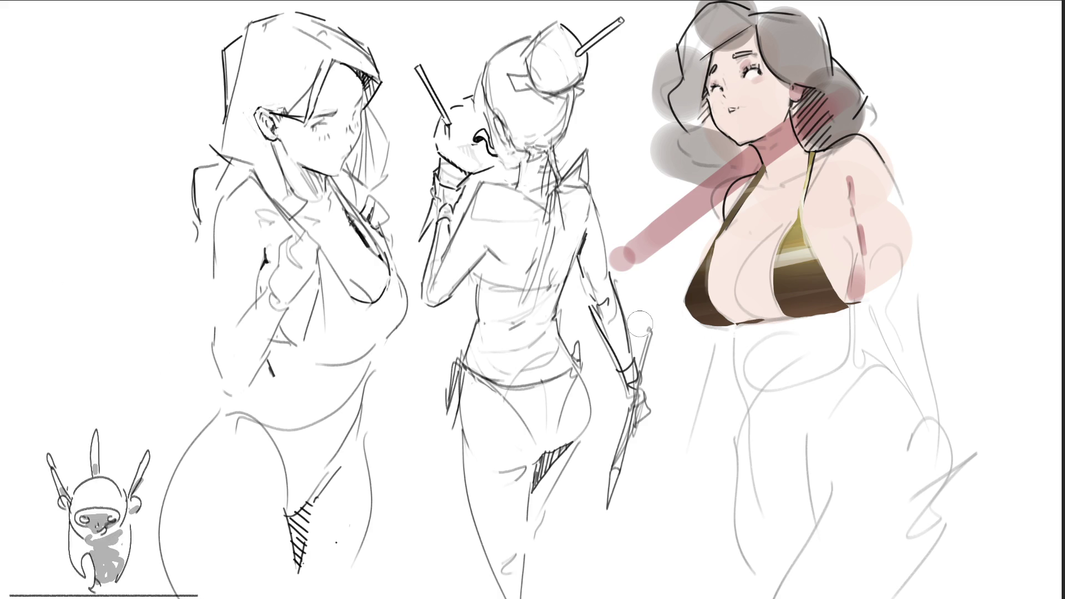
left_click_drag(719, 304, 846, 303)
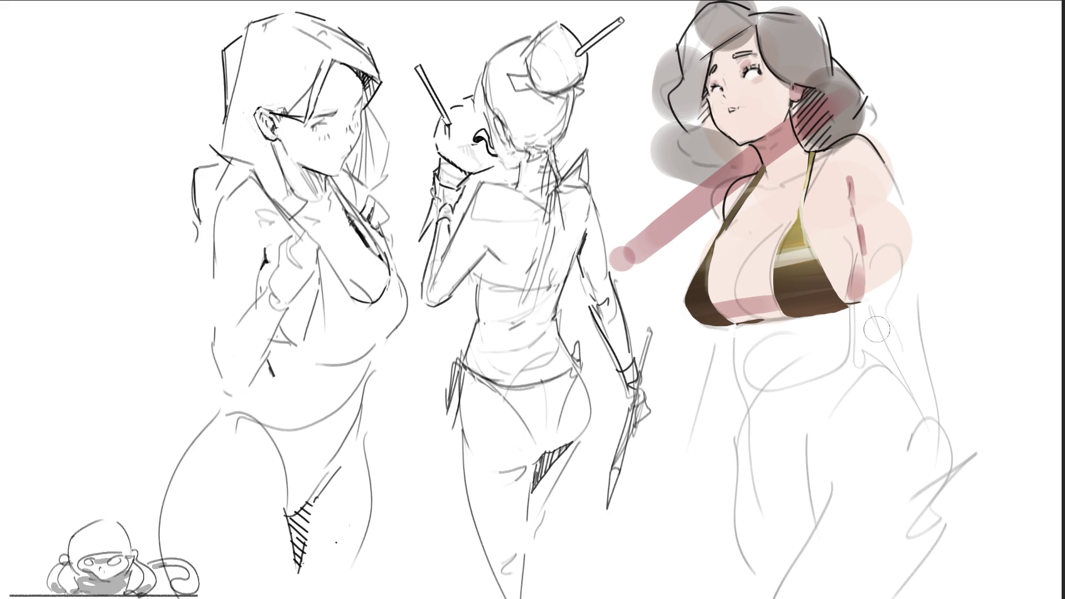
key("ctrl+z")
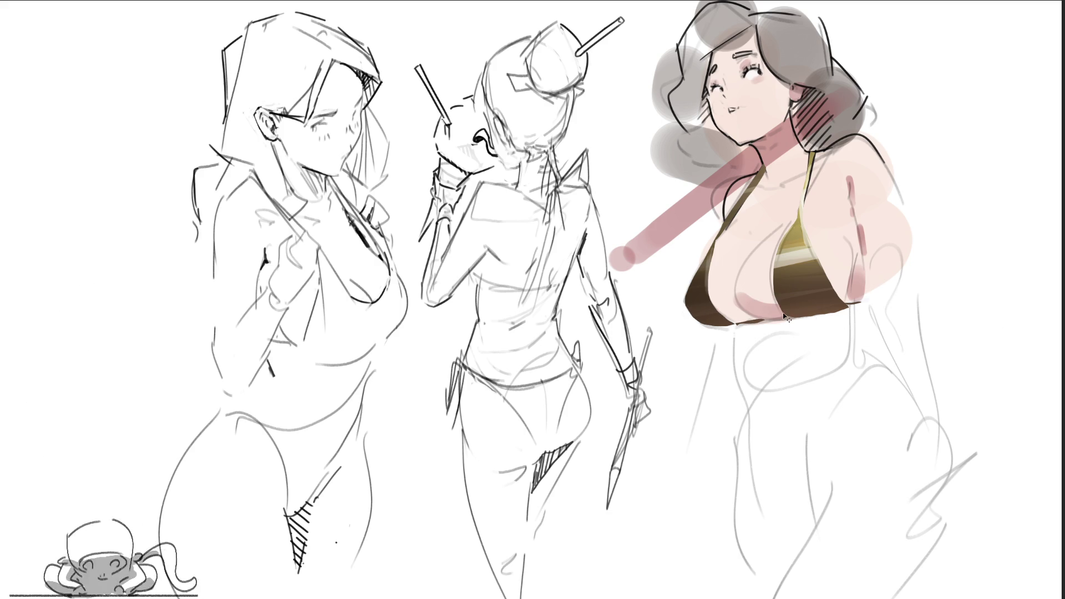
left_click_drag(722, 304, 849, 301)
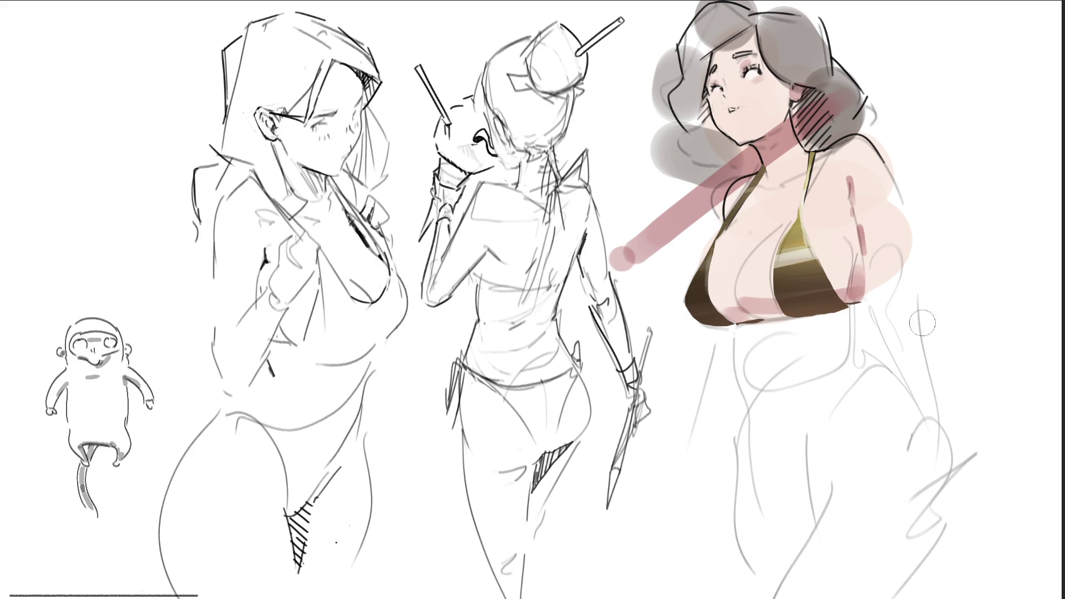
key("ctrl+z")
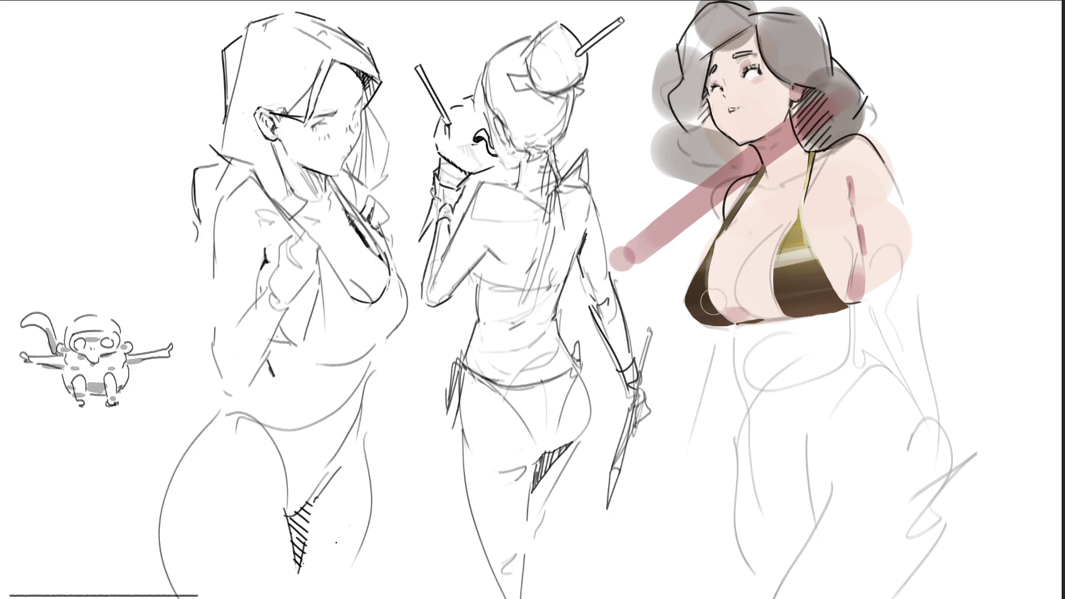
left_click_drag(737, 297, 857, 293)
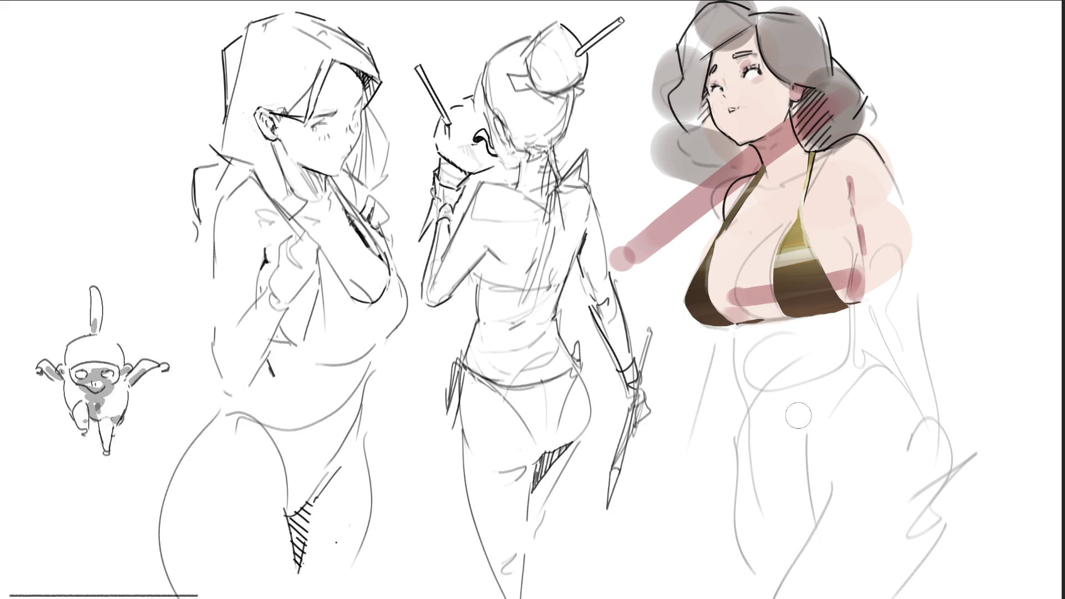
key("ctrl+z")
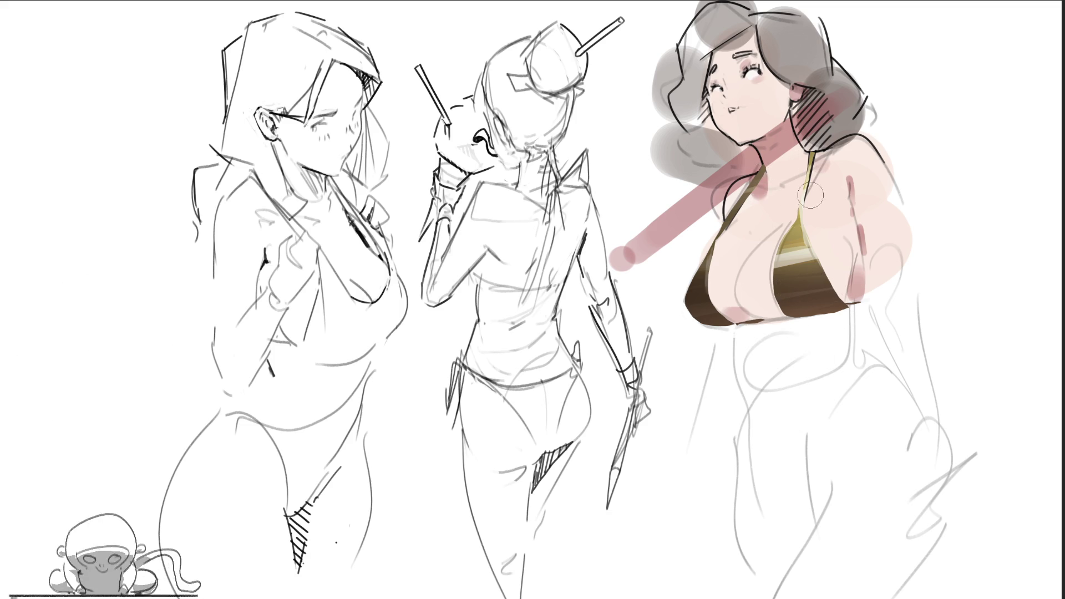
left_click_drag(736, 37, 691, 82)
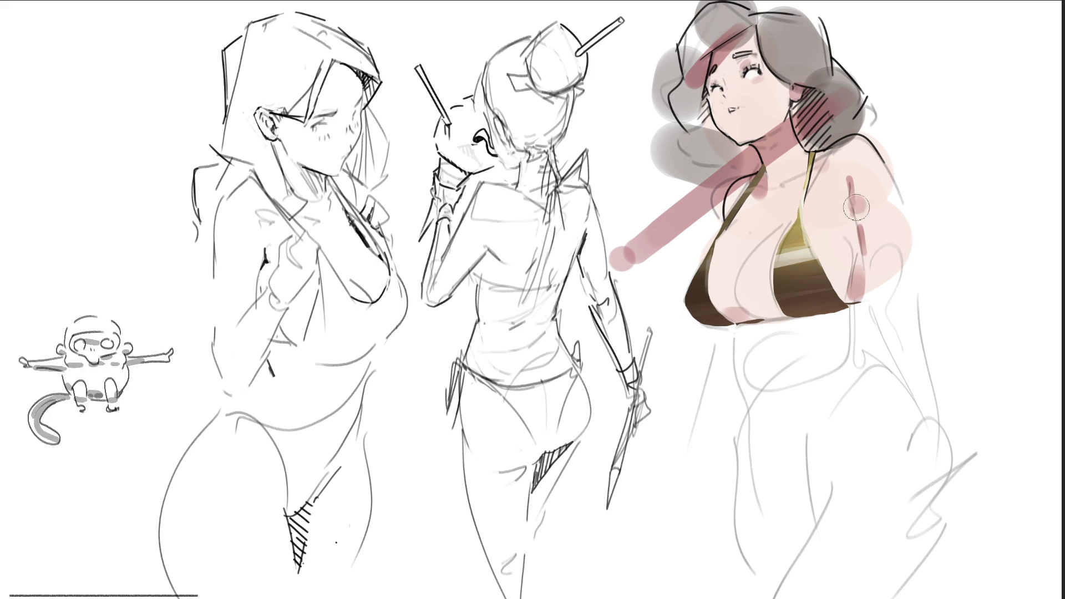
Block in pink strokes along the chest's right side and across the waist below the bikini.
left_click_drag(855, 203, 860, 289)
left_click_drag(730, 327, 862, 320)
mouse_move(749, 380)
left_mouse_down()
mouse_move(790, 355)
mouse_move(749, 367)
left_mouse_up()
mouse_move(776, 314)
left_mouse_down()
mouse_move(744, 358)
mouse_move(732, 298)
mouse_move(849, 302)
left_mouse_up()
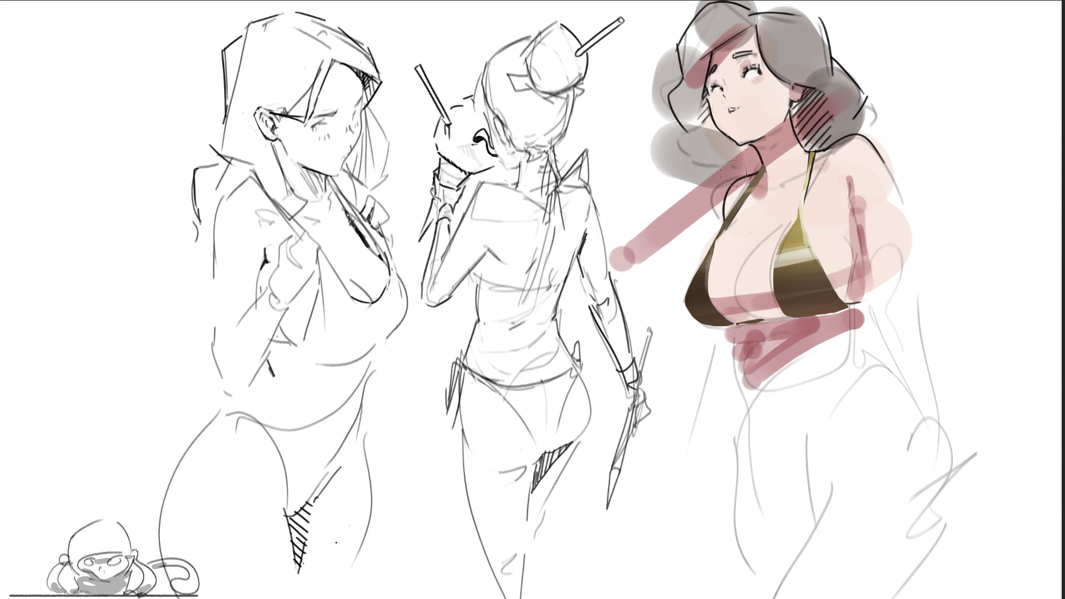
key("bracketright")
Remove a soft pink shoulder wash and recent strokes, then dab faint pink at the left hip.
left_click_drag(690, 221, 809, 186)
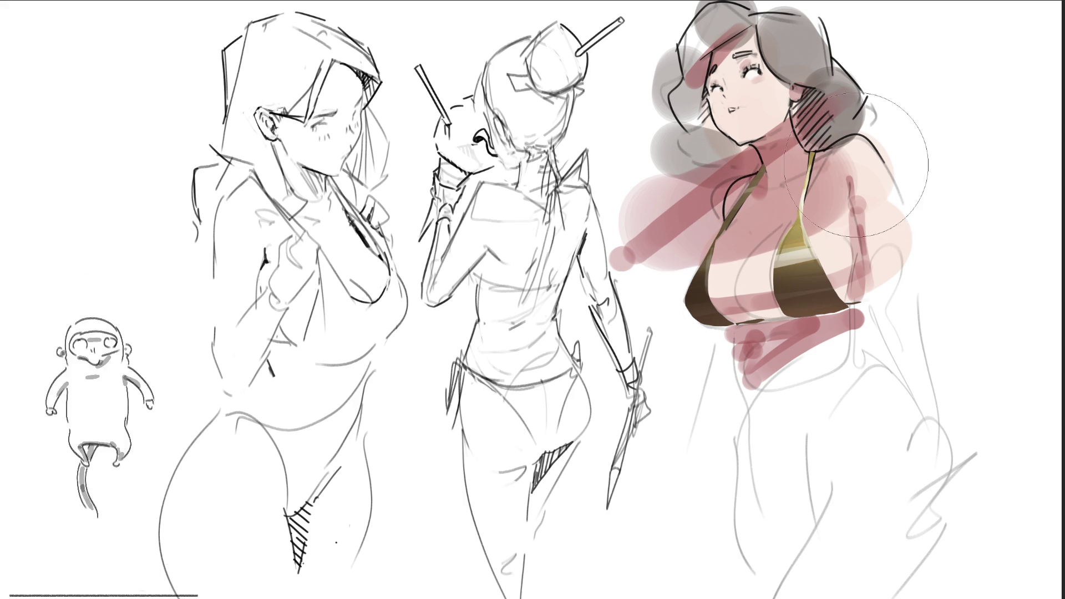
key("ctrl+z")
key("ctrl+z")
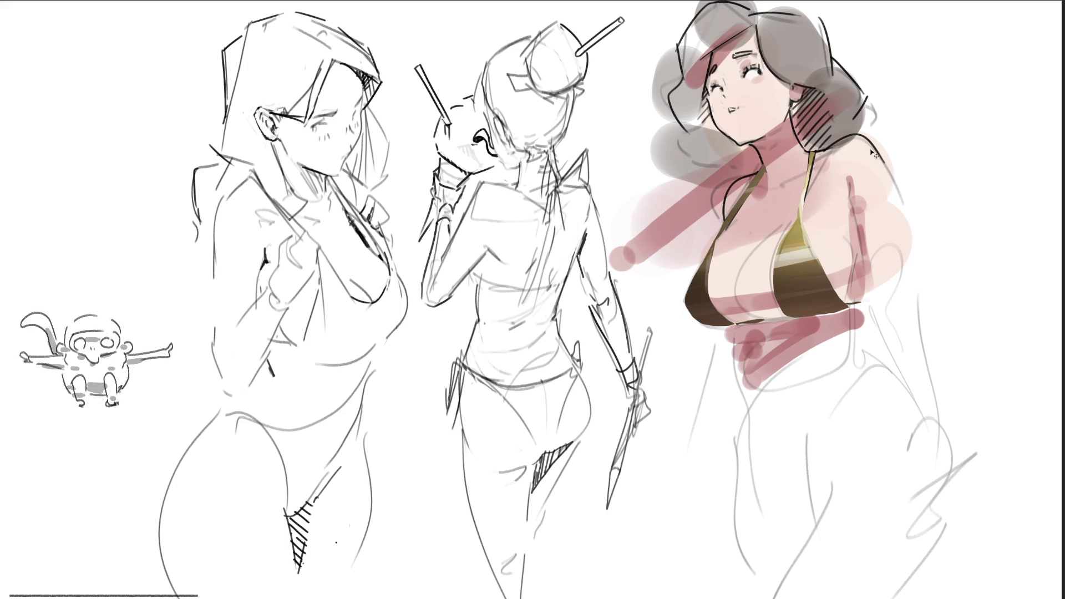
key("ctrl+z")
key("ctrl+z")
key("ctrl+z")
key("ctrl+z")
key("ctrl+z")
key("ctrl+z")
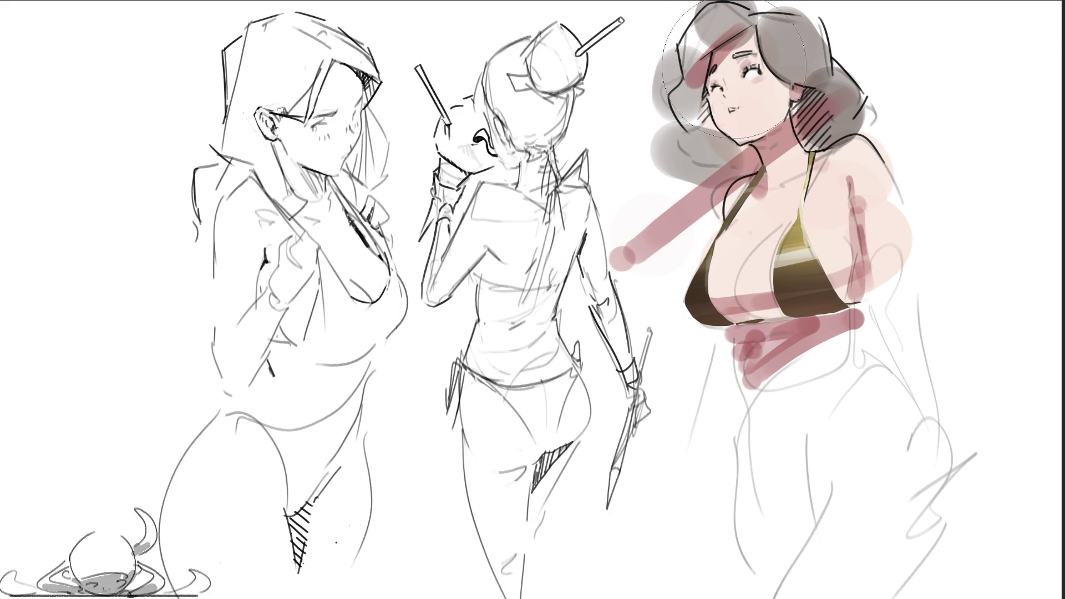
key("ctrl+z")
key("ctrl+z")
key("ctrl+z")
key("ctrl+z")
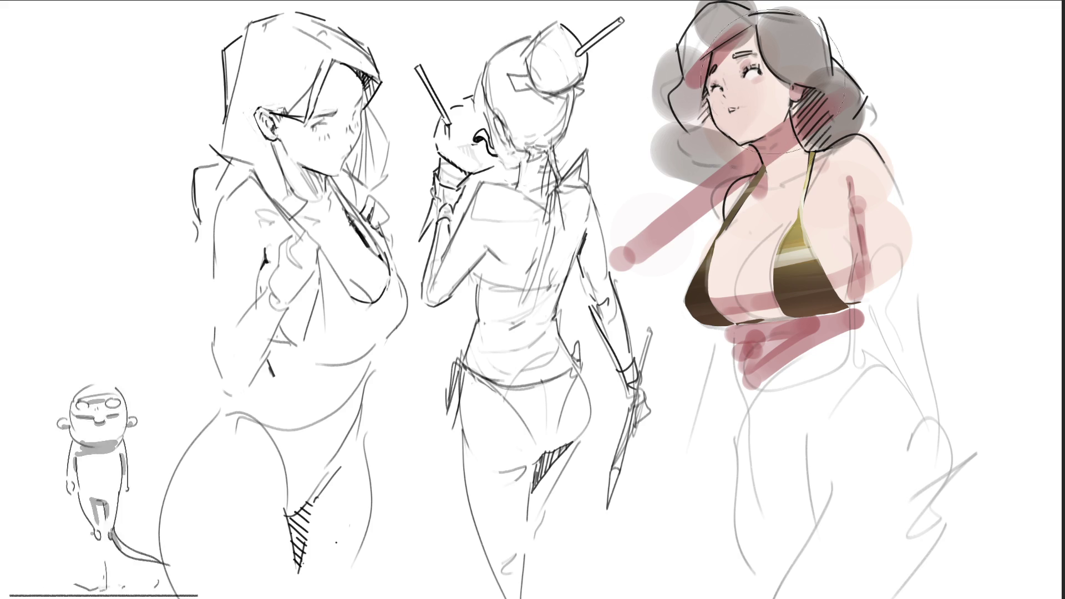
left_click(733, 410)
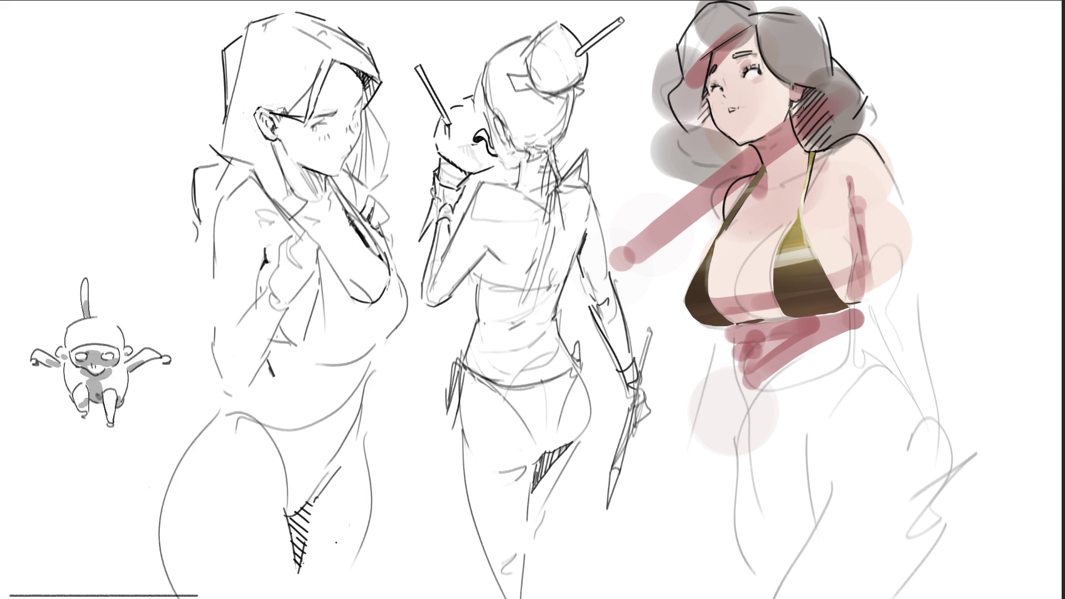
Darken the neck shadow hatching and paint dark brown hair over the top of the head.
mouse_move(797, 147)
left_mouse_down()
mouse_move(818, 122)
mouse_move(827, 86)
mouse_move(835, 114)
mouse_move(845, 95)
mouse_move(836, 131)
mouse_move(849, 94)
mouse_move(824, 80)
mouse_move(836, 58)
mouse_move(845, 98)
left_mouse_up()
left_click_drag(827, 39, 776, 83)
mouse_move(760, 33)
left_mouse_down()
mouse_move(799, 77)
mouse_move(819, 72)
left_mouse_up()
Fill dark brown hair across the head and down its left side, and darken the right iris.
mouse_move(766, 11)
left_mouse_down()
mouse_move(818, 53)
mouse_move(702, 17)
mouse_move(682, 42)
mouse_move(752, 19)
left_mouse_up()
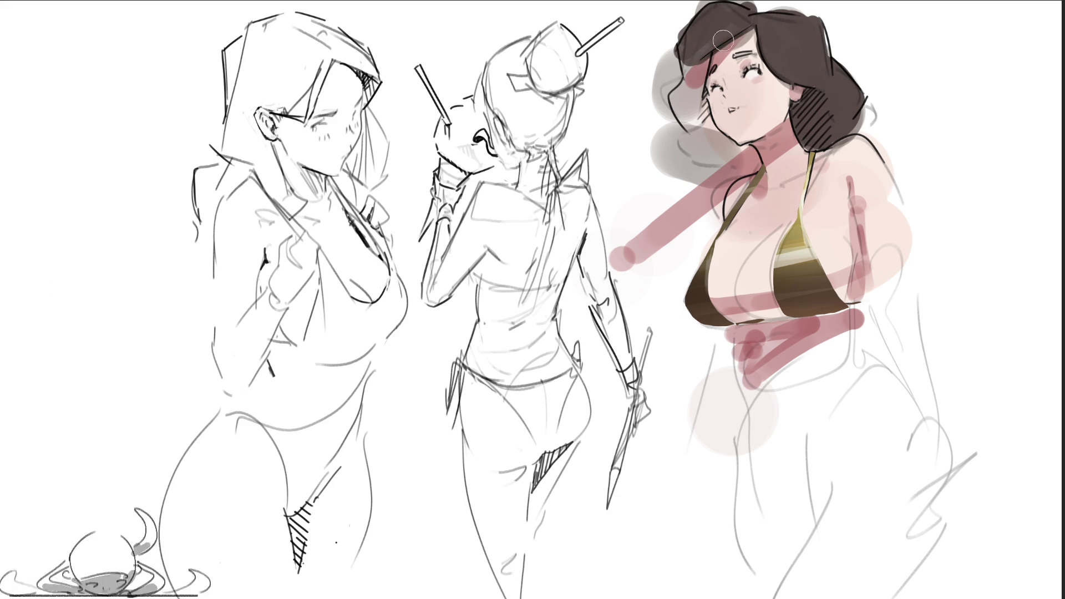
mouse_move(700, 52)
left_mouse_down()
mouse_move(698, 136)
mouse_move(742, 149)
mouse_move(749, 169)
mouse_move(688, 167)
mouse_move(727, 157)
mouse_move(687, 244)
left_mouse_up()
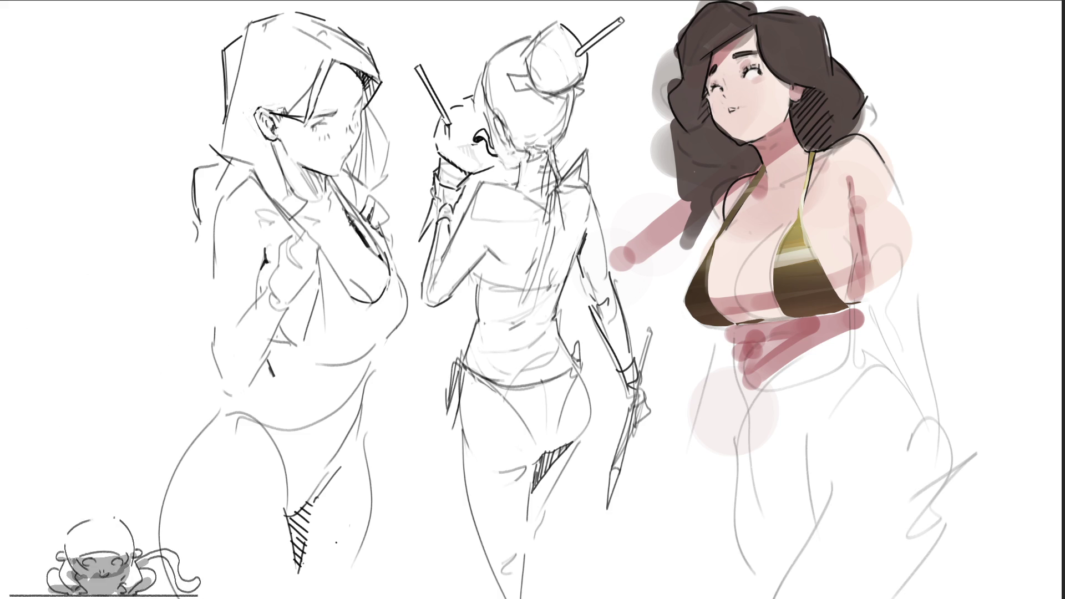
left_click_drag(755, 70, 761, 77)
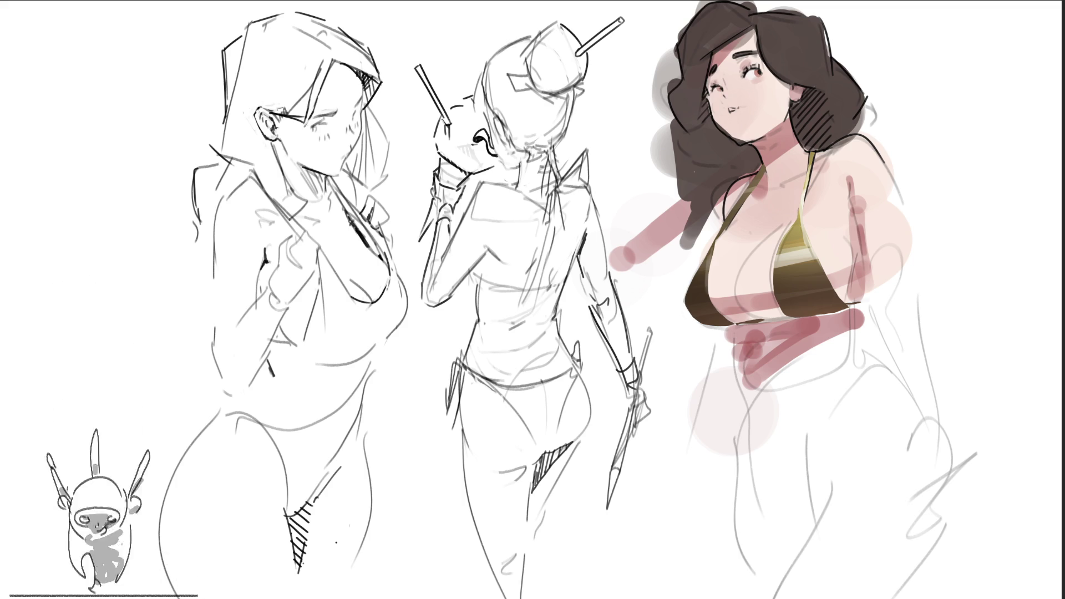
Add a dark iris to the left eye and tint the hair and cheek beside the face pink.
left_click_drag(719, 83, 725, 89)
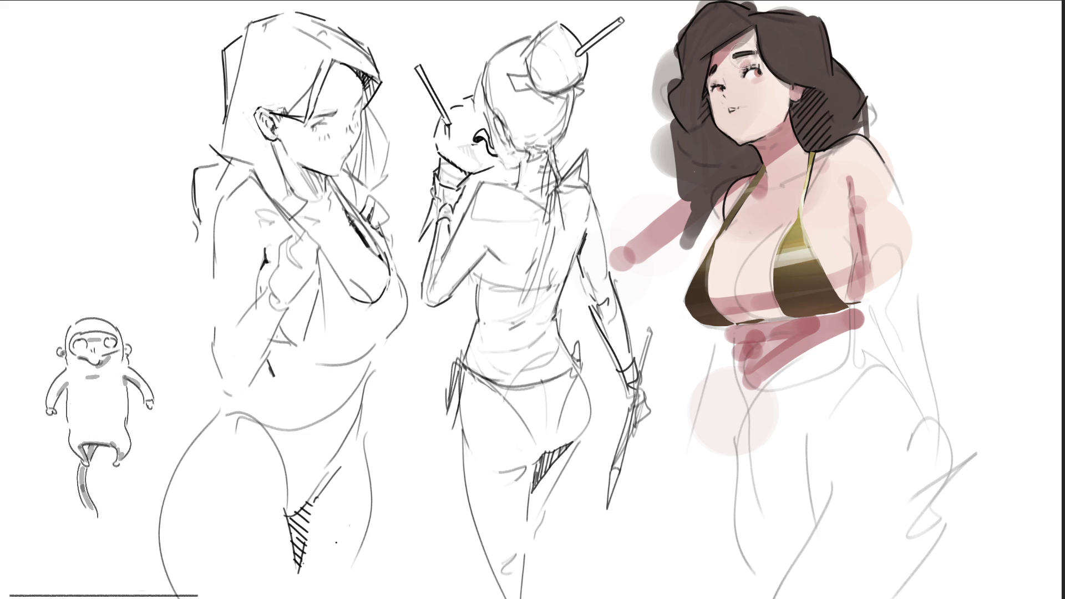
left_click_drag(752, 48, 724, 104)
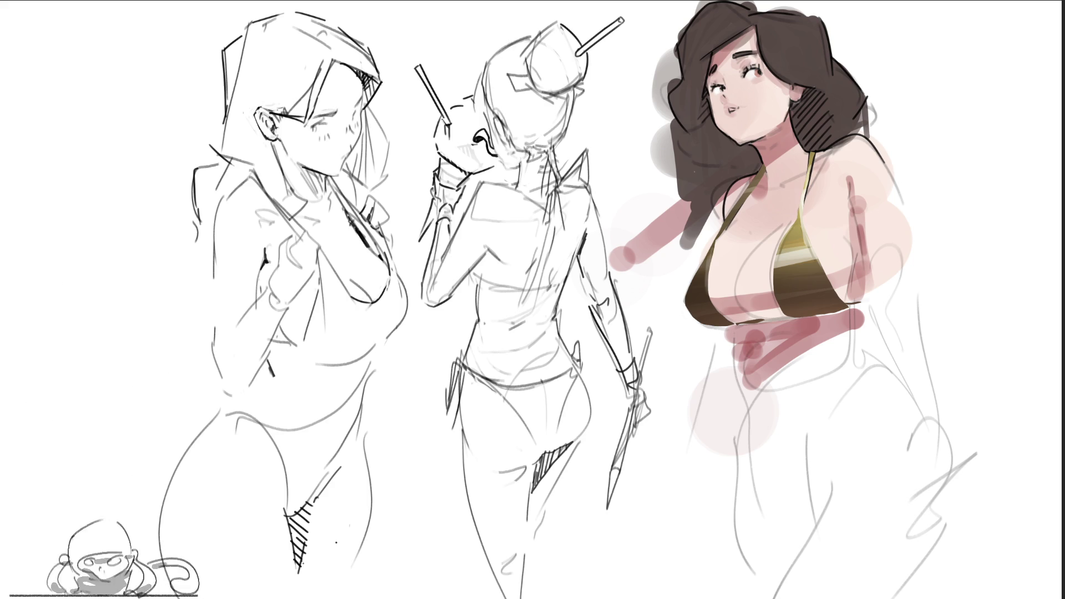
Paint pink blush on both cheeks, with an extra dab on the left cheek.
left_click_drag(761, 78, 782, 76)
left_click_drag(714, 102, 719, 101)
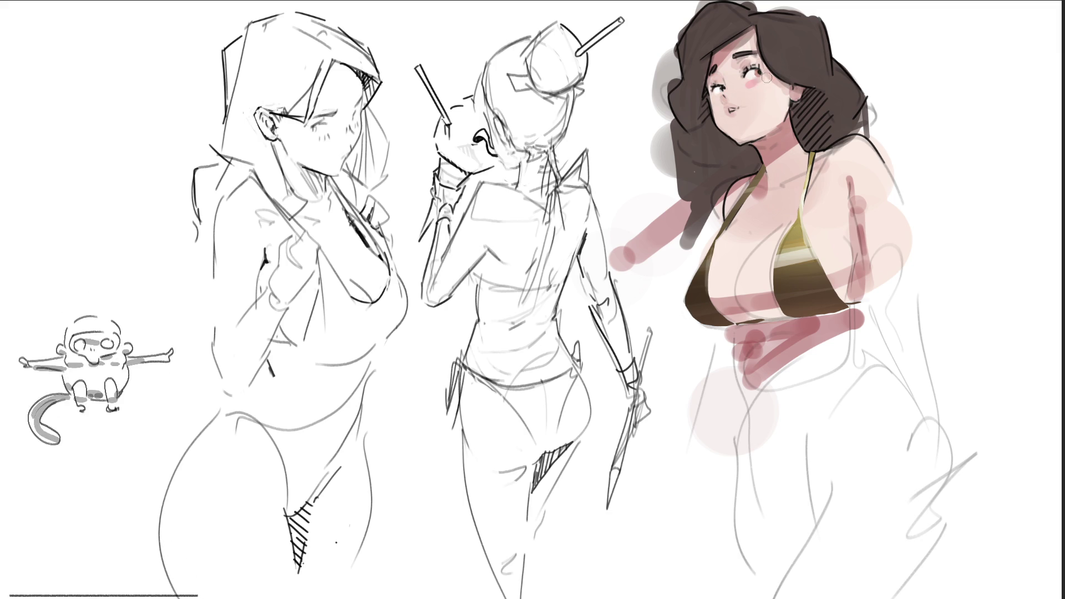
left_click(718, 100)
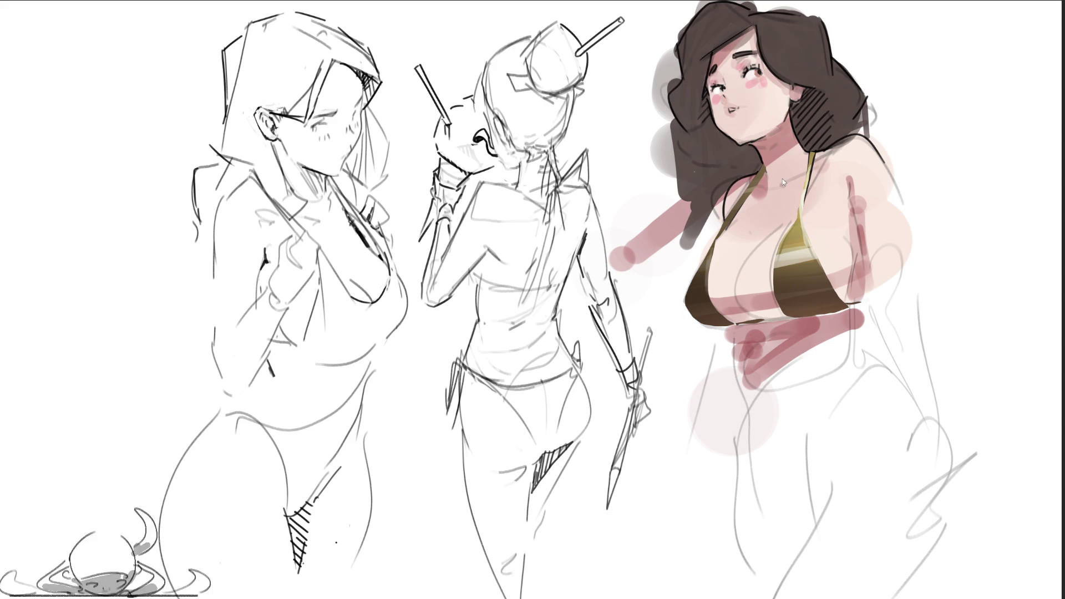
Dab soft teal highlights on the bikini and shoulder, then pink dabs and a vertical stroke beside the arm.
left_click(814, 234)
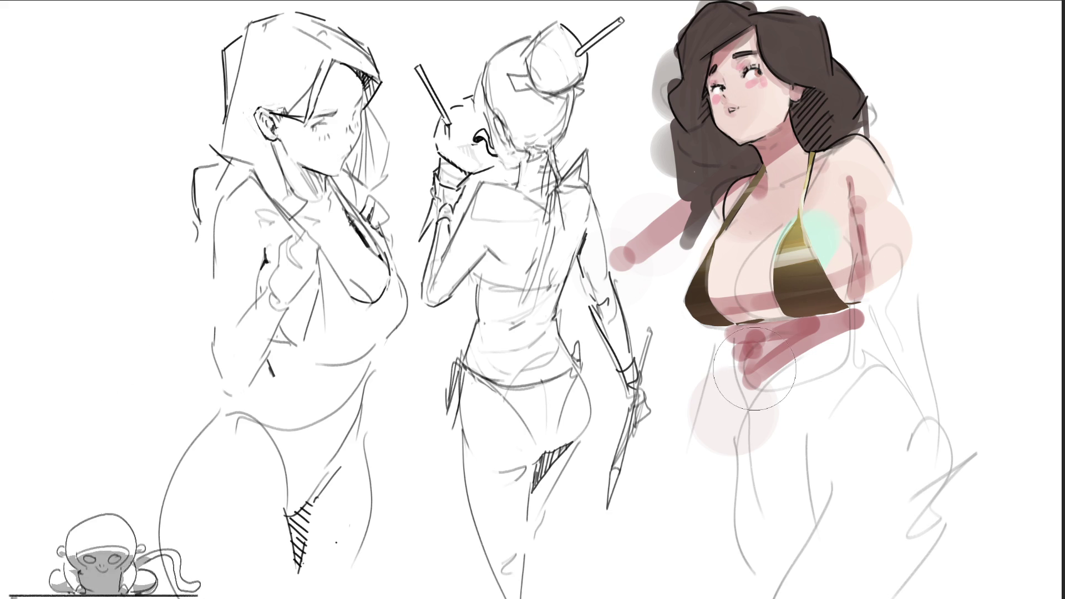
left_click(742, 261)
left_click(881, 197)
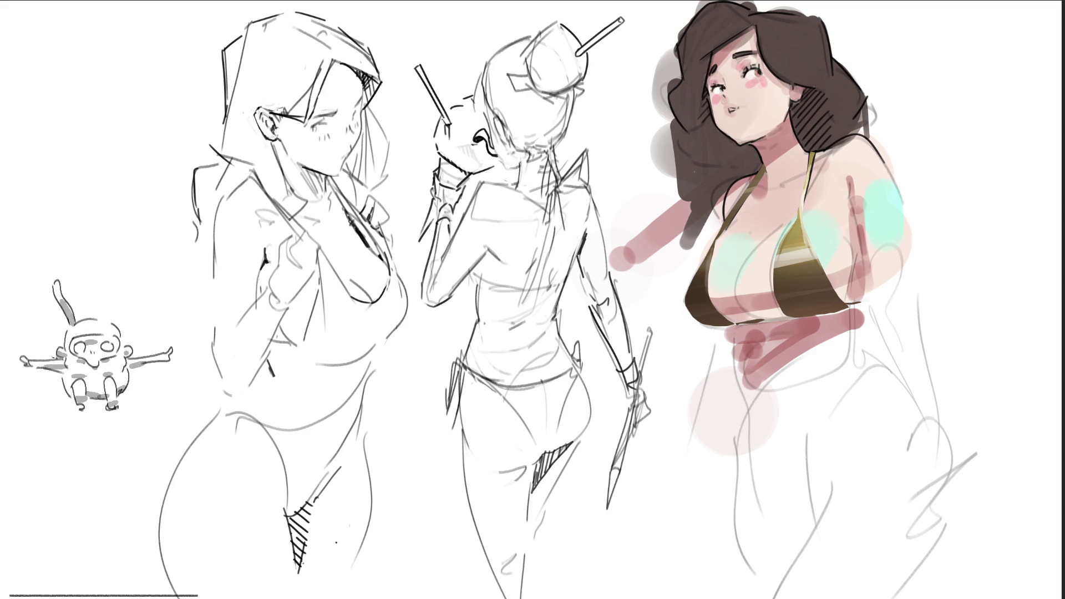
left_click(844, 166)
left_click(738, 186)
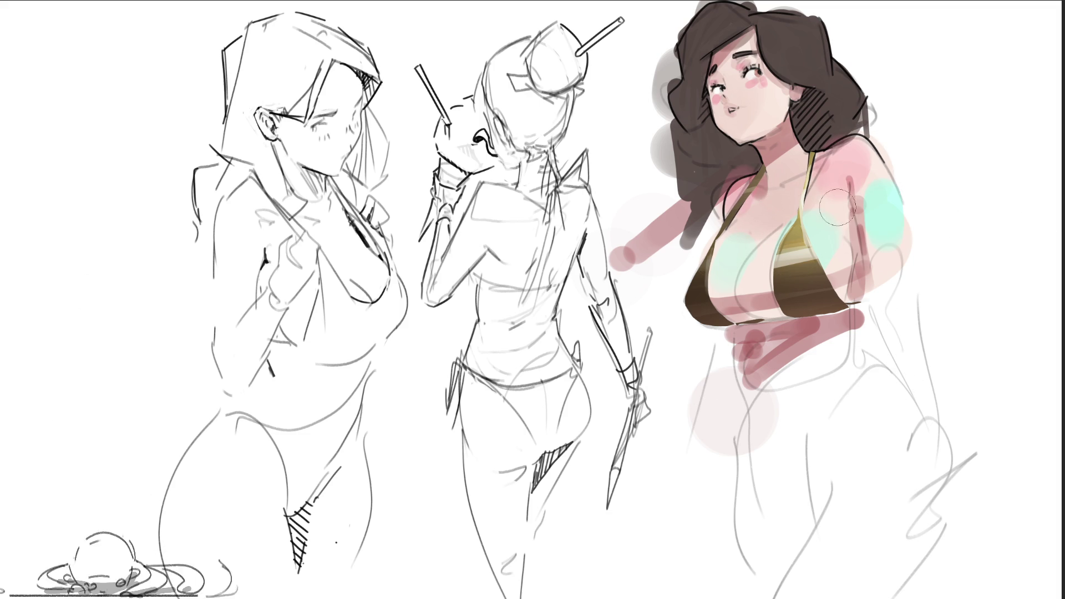
left_click_drag(840, 210, 843, 258)
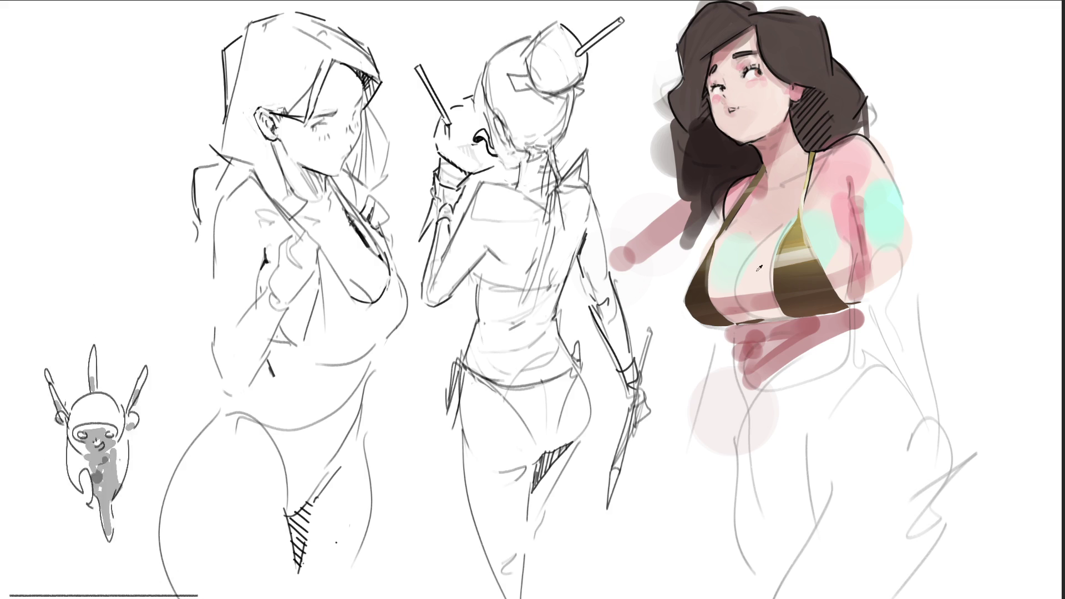
Block the torso and legs in thick pink, then cover the hip and legs with pinkish-white.
mouse_move(777, 356)
left_mouse_down()
mouse_move(755, 433)
mouse_move(816, 494)
mouse_move(744, 500)
mouse_move(803, 508)
mouse_move(816, 588)
mouse_move(888, 377)
mouse_move(821, 555)
mouse_move(842, 366)
mouse_move(777, 466)
mouse_move(882, 538)
mouse_move(896, 433)
left_mouse_up()
left_click(831, 237)
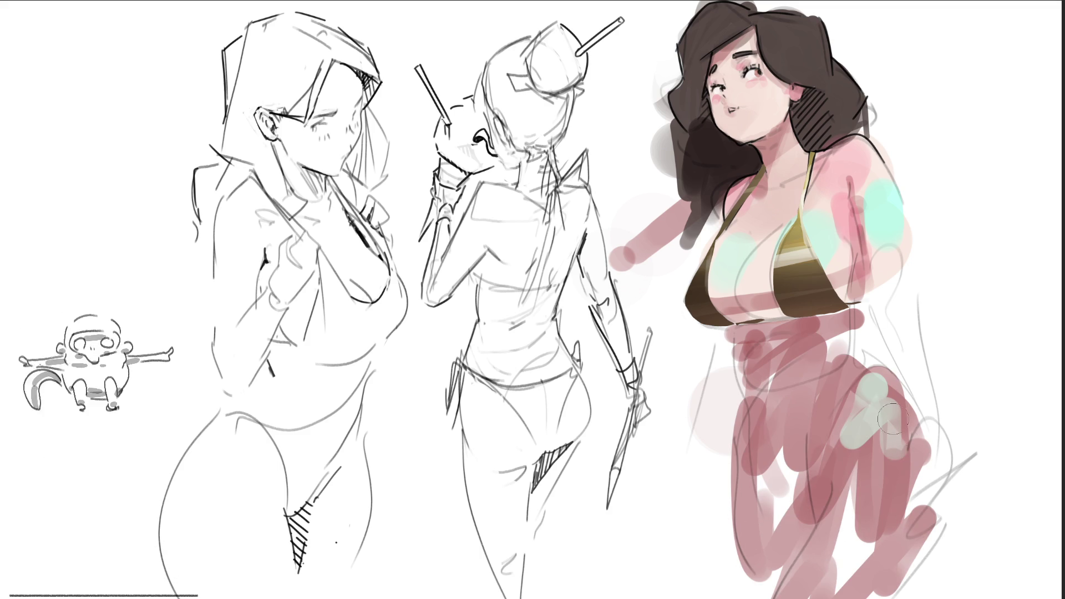
left_click(846, 252)
mouse_move(864, 362)
left_mouse_down()
mouse_move(888, 489)
mouse_move(833, 555)
mouse_move(842, 584)
mouse_move(832, 488)
mouse_move(788, 360)
mouse_move(777, 388)
mouse_move(748, 409)
mouse_move(757, 510)
left_mouse_up()
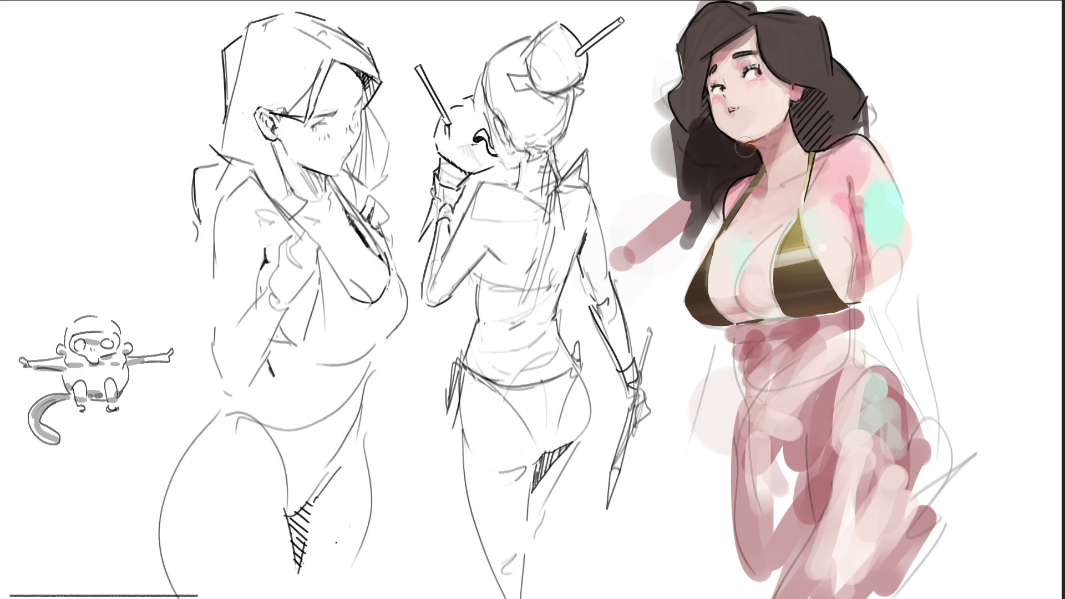
Brush the right bikini strap from shoulder to top and fill the right cup and strap with dark brown gradient.
mouse_move(812, 151)
left_mouse_down()
mouse_move(799, 289)
mouse_move(827, 300)
mouse_move(843, 248)
left_mouse_up()
left_click(841, 244)
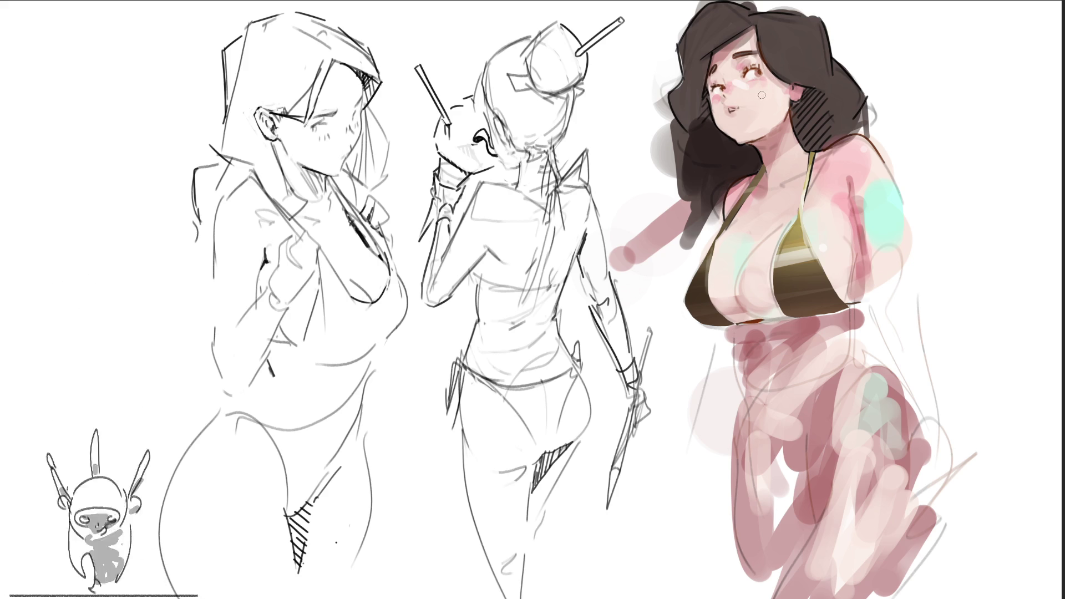
left_click(755, 94, "alt")
Repaint the right figure's eye iris brown with eyedropped colours.
left_click(751, 72)
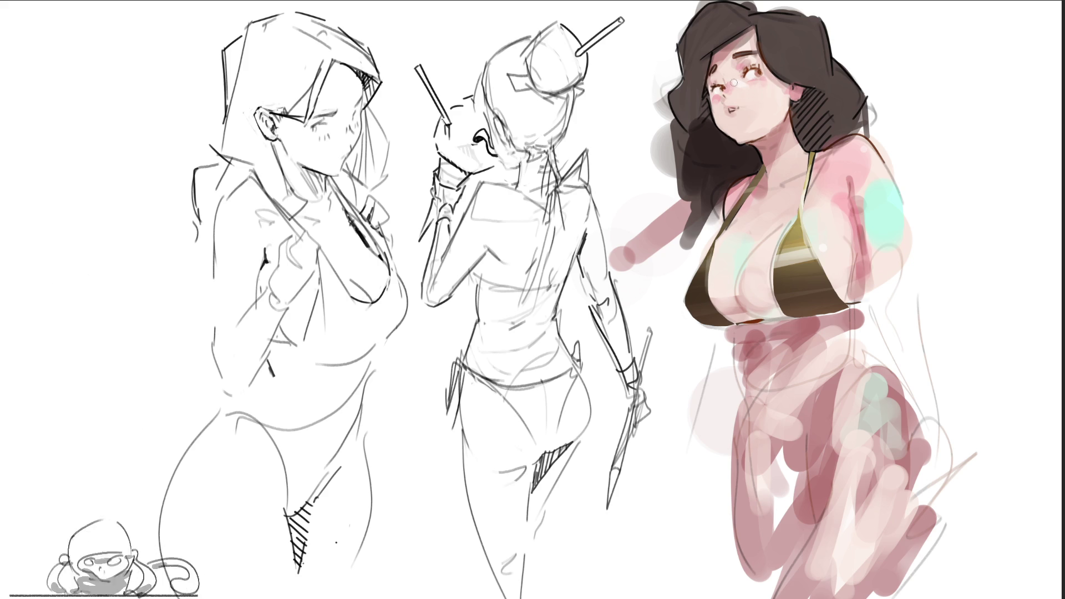
left_click(735, 78, "alt")
left_click(749, 75)
left_click(758, 80, "alt")
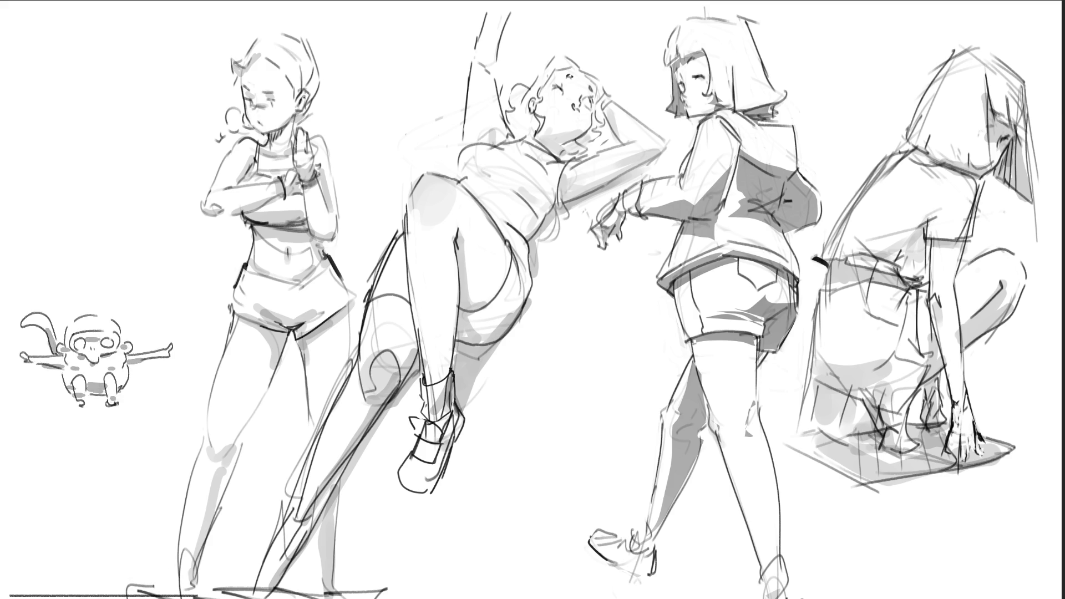
Sketch fingers and dark foot strokes on the right figure, then draw a shoe on a figure's foot.
mouse_move(961, 433)
left_mouse_down()
mouse_move(960, 457)
mouse_move(973, 460)
left_mouse_up()
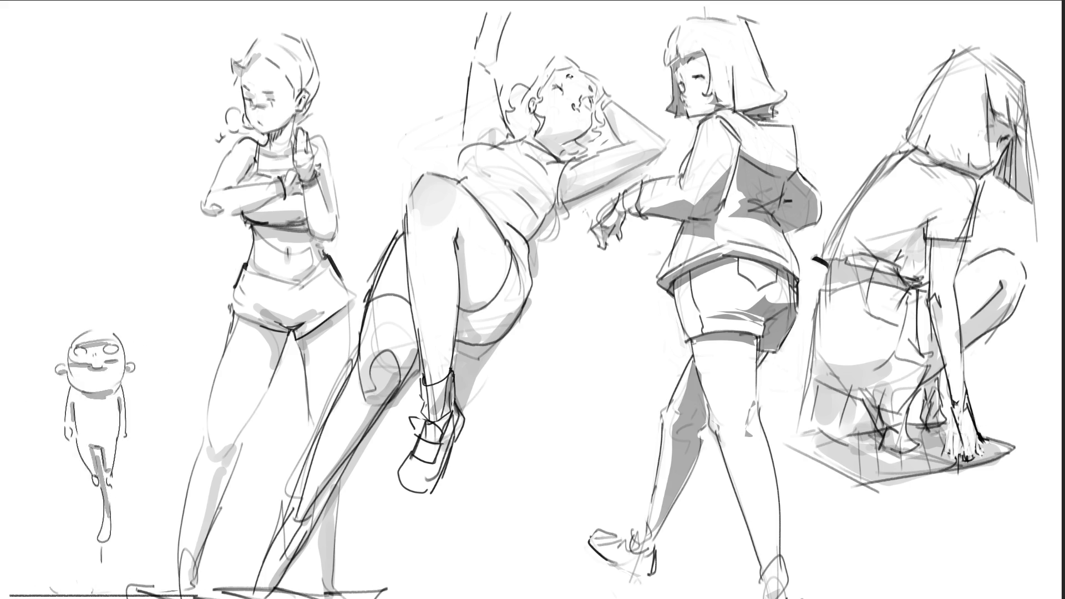
left_click_drag(986, 442, 958, 455)
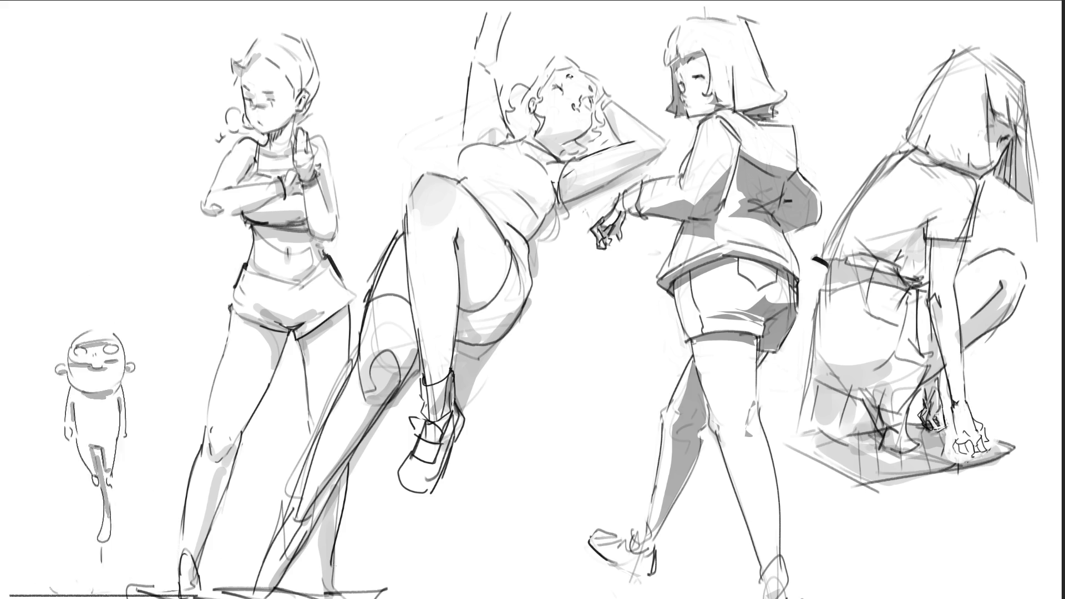
mouse_move(326, 553)
left_mouse_down()
mouse_move(317, 560)
mouse_move(335, 582)
left_mouse_up()
mouse_move(334, 577)
left_mouse_down()
mouse_move(317, 588)
mouse_move(324, 596)
left_mouse_up()
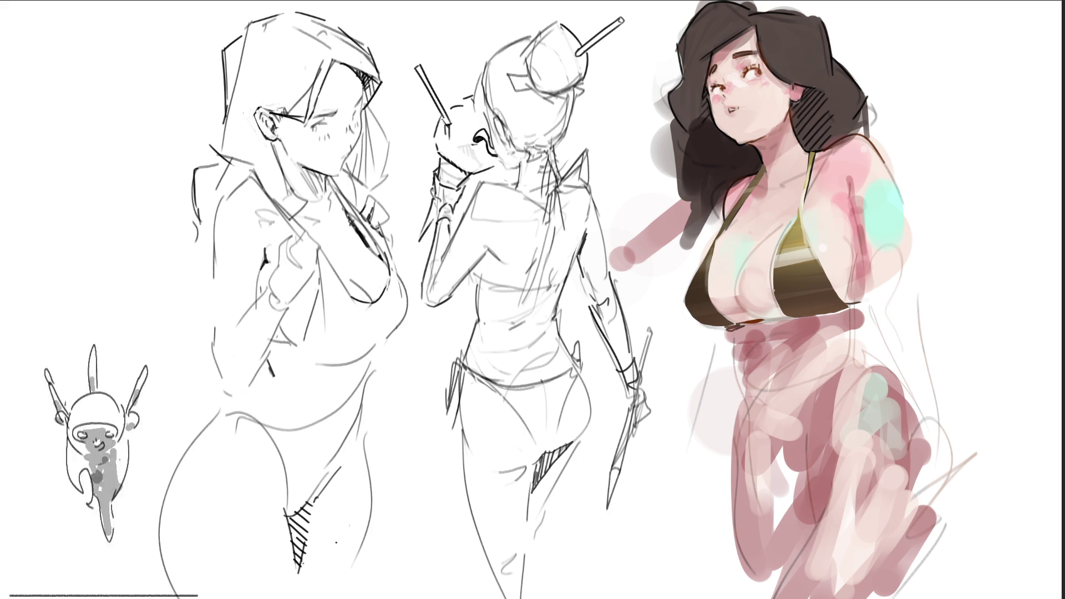
Draw a thin line down from the bikini knot, redo the pink figure's left edge, and contour the torso's right side.
left_click_drag(731, 328, 735, 380)
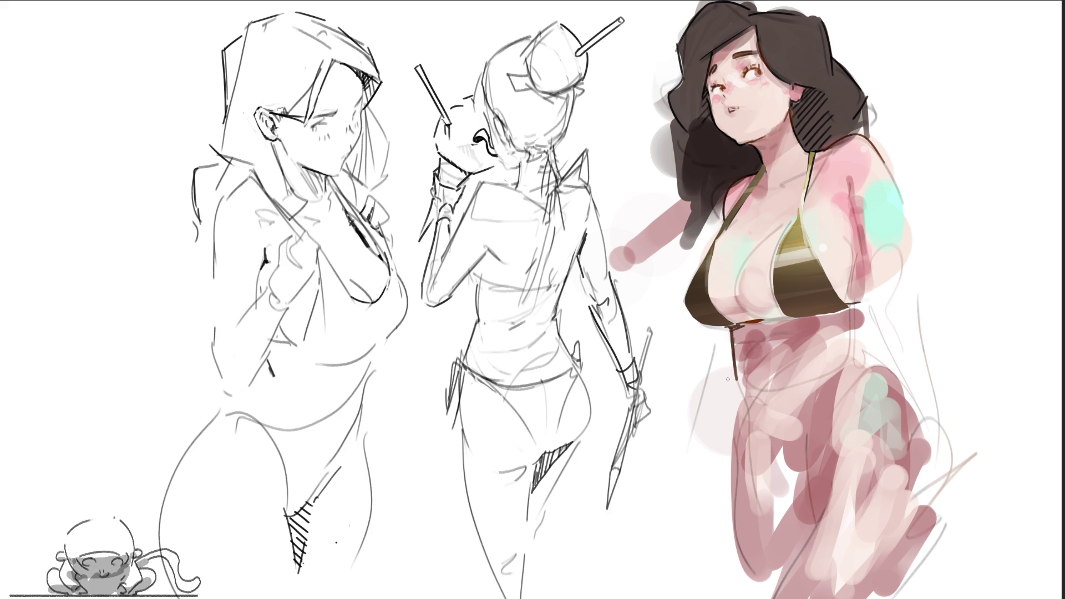
left_click_drag(736, 388, 752, 428)
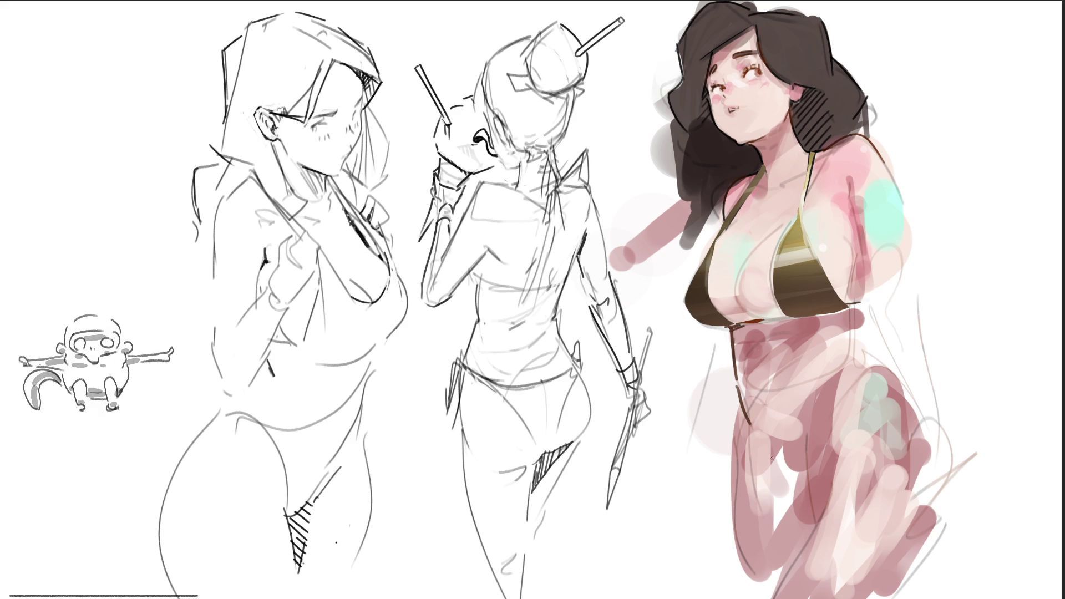
left_click_drag(733, 404, 741, 549)
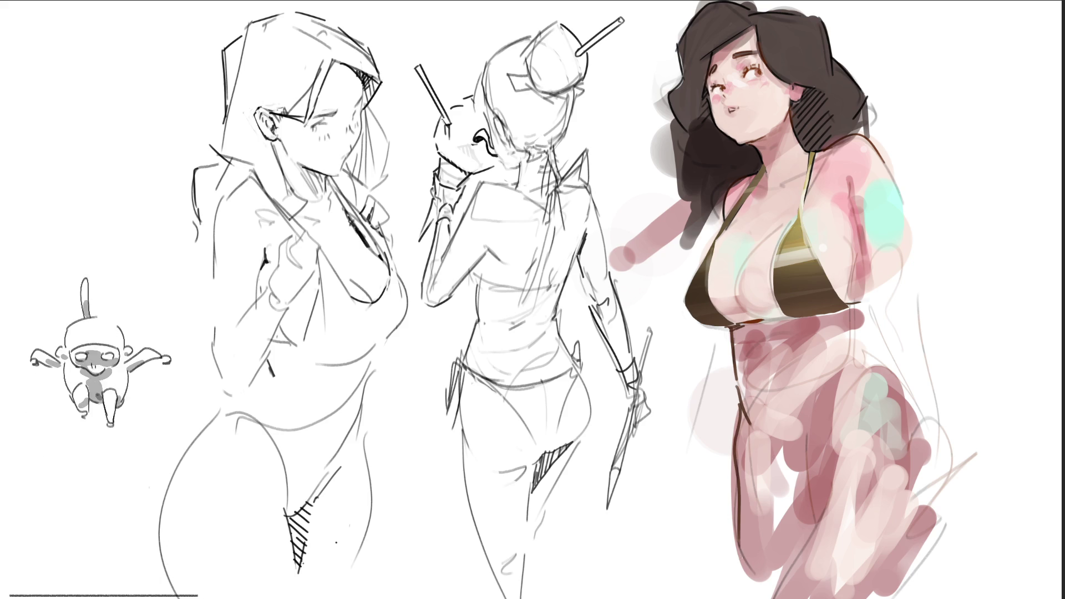
key("ctrl+z")
left_click_drag(734, 406, 756, 571)
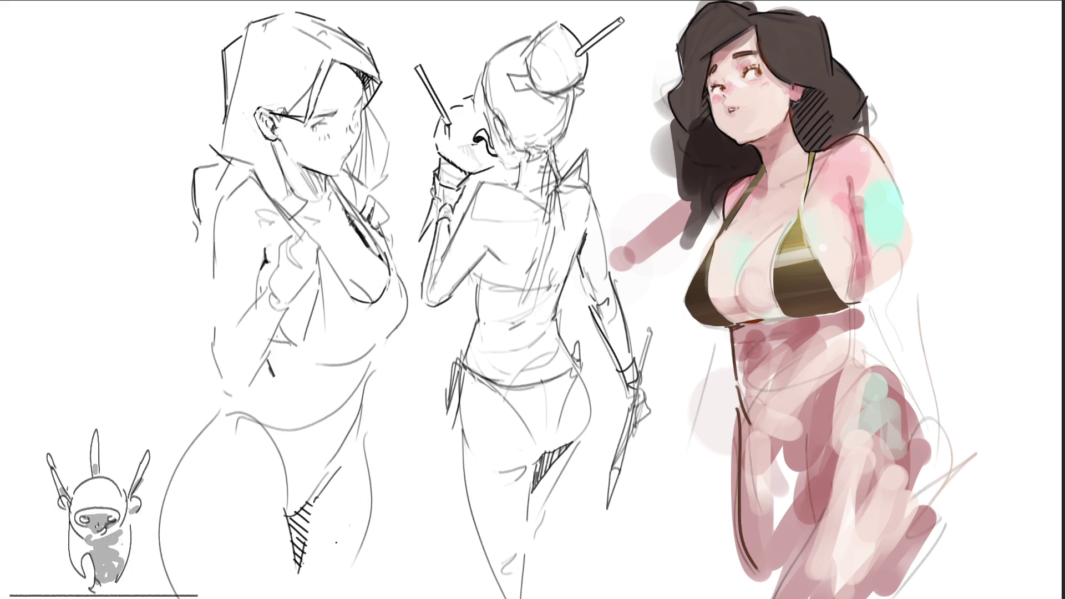
mouse_move(861, 305)
left_mouse_down()
mouse_move(863, 358)
mouse_move(909, 406)
mouse_move(938, 472)
left_mouse_up()
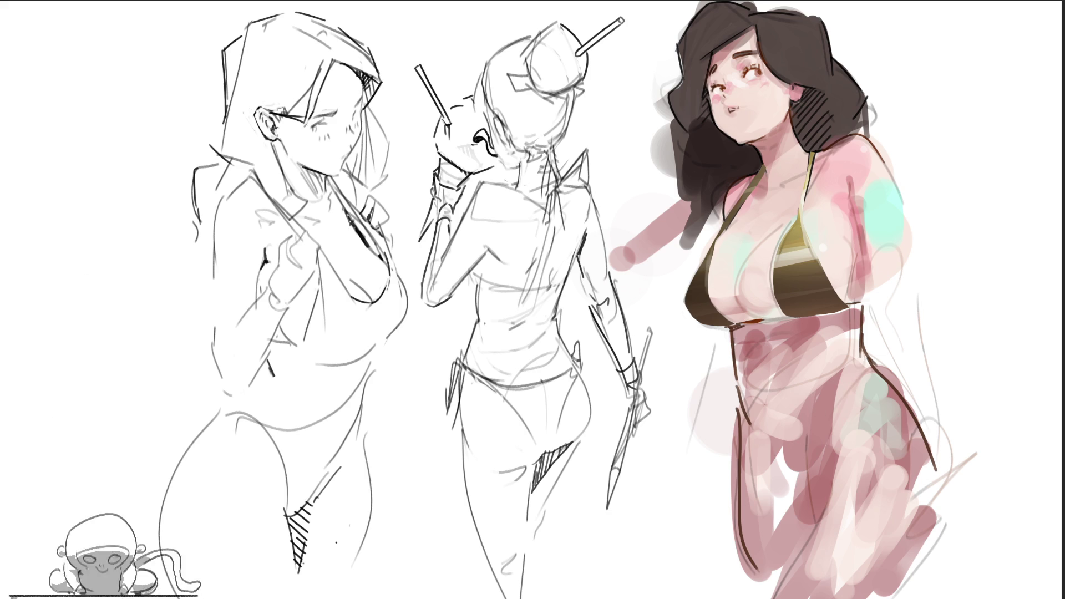
Paint dark bikini-bottom bands down the right figure's hip, leg and crotch.
mouse_move(864, 364)
left_mouse_down()
mouse_move(804, 430)
mouse_move(805, 500)
left_mouse_up()
key("ctrl+z")
left_click_drag(815, 408, 808, 530)
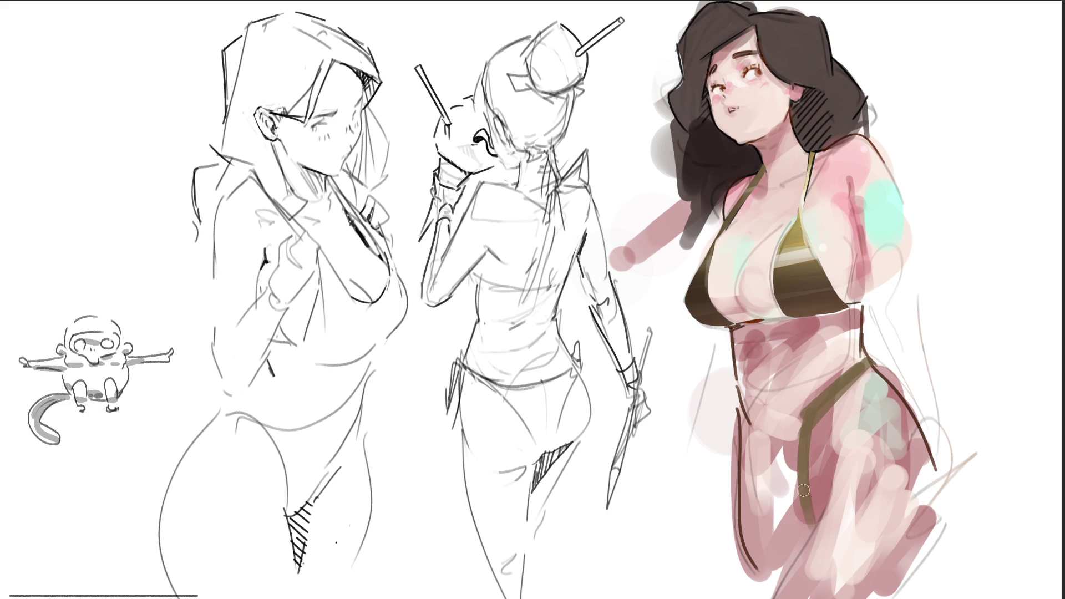
left_click_drag(757, 430, 791, 476)
mouse_move(799, 421)
left_mouse_down()
mouse_move(778, 469)
mouse_move(791, 499)
left_mouse_up()
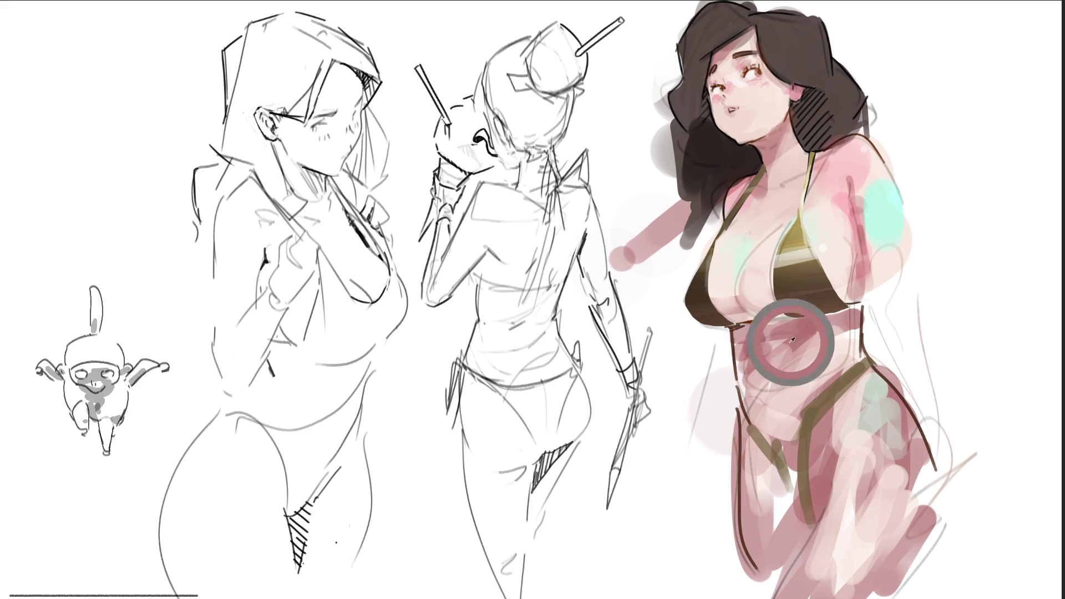
Repaint the soft pink torso shading and sample skin colours from the hip and legs.
mouse_move(763, 336)
left_mouse_down()
mouse_move(799, 331)
mouse_move(821, 344)
mouse_move(830, 333)
mouse_move(803, 383)
left_mouse_up()
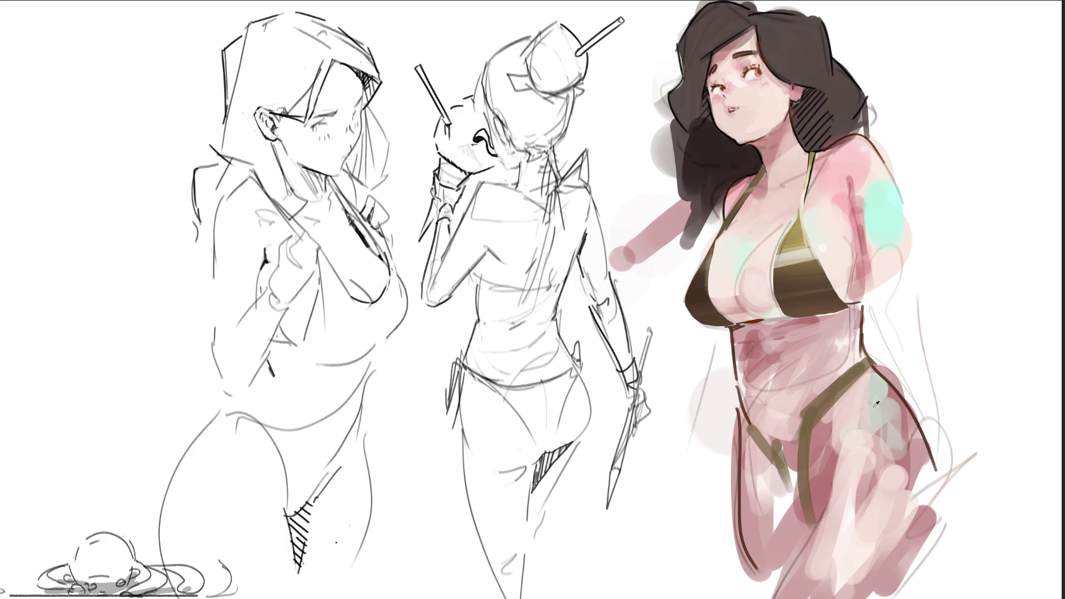
left_click(900, 402, "ctrl")
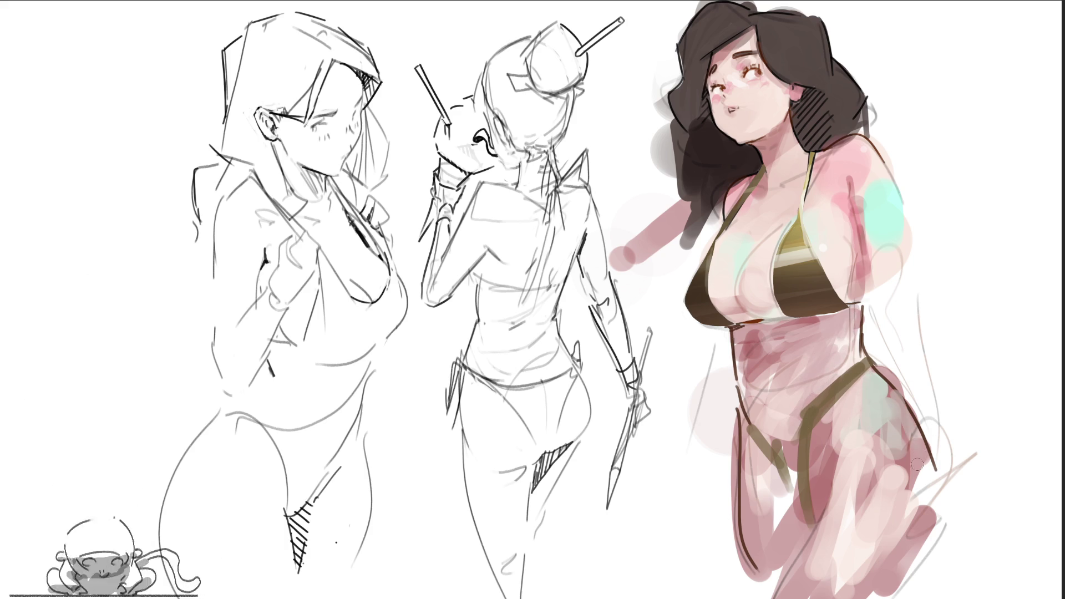
left_click(893, 465, "ctrl")
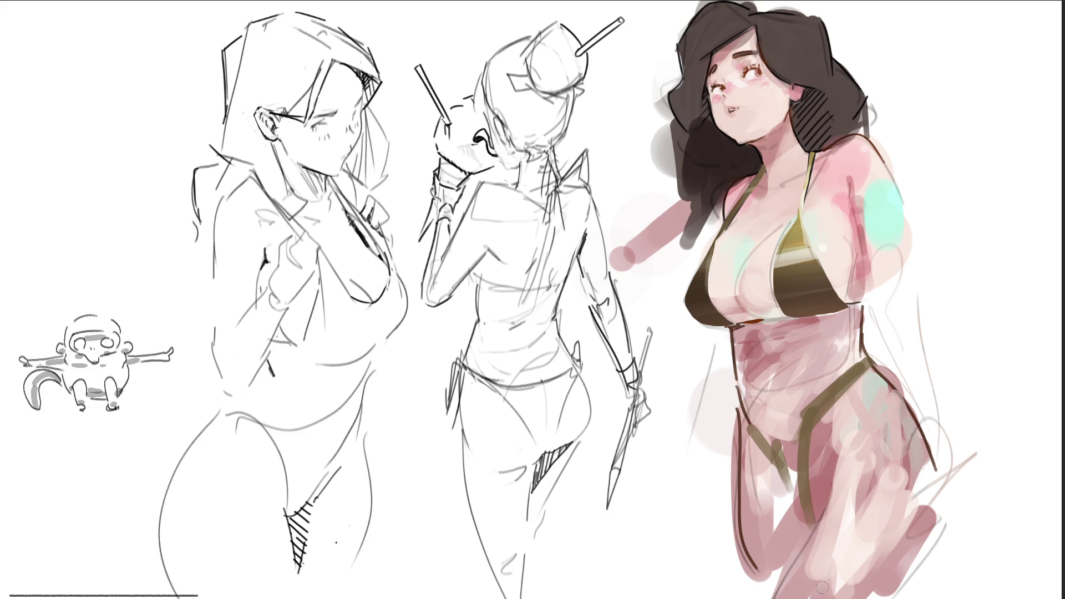
left_click(842, 507, "ctrl")
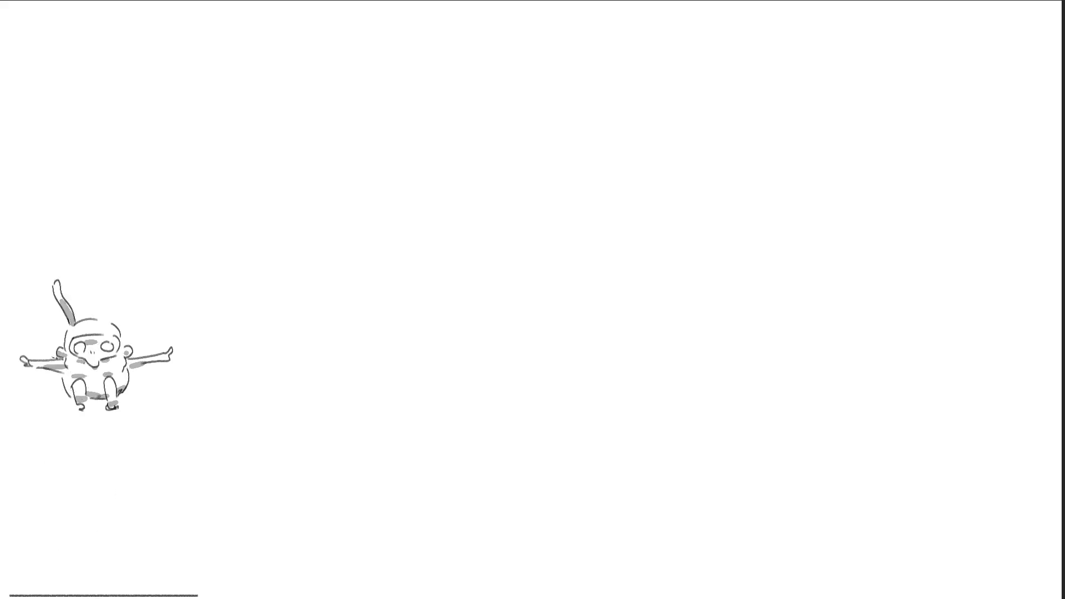
Sketch the curved head shape with a long arc running down into the neck.
mouse_move(403, 82)
left_mouse_down()
mouse_move(404, 135)
mouse_move(460, 50)
mouse_move(481, 127)
mouse_move(412, 187)
mouse_move(480, 138)
left_mouse_up()
mouse_move(485, 81)
left_mouse_down()
mouse_move(428, 168)
mouse_move(481, 151)
left_mouse_up()
mouse_move(445, 96)
left_mouse_down()
mouse_move(468, 104)
mouse_move(417, 106)
left_mouse_up()
left_click_drag(491, 117, 473, 160)
left_click_drag(411, 78, 472, 30)
mouse_move(493, 44)
left_mouse_down()
mouse_move(526, 80)
mouse_move(623, 91)
mouse_move(561, 178)
mouse_move(473, 212)
mouse_move(456, 261)
left_mouse_up()
left_click_drag(574, 186, 475, 210)
Sketch the shoulder, outstretched arm and hand gripping a long sword.
mouse_move(529, 255)
left_mouse_down()
mouse_move(504, 263)
mouse_move(516, 291)
left_mouse_up()
mouse_move(546, 188)
left_mouse_down()
mouse_move(683, 181)
mouse_move(588, 247)
left_mouse_up()
left_click_drag(696, 228, 544, 269)
left_click_drag(734, 171, 774, 188)
left_click_drag(695, 176, 843, 162)
mouse_move(824, 184)
left_mouse_down()
mouse_move(853, 173)
mouse_move(864, 133)
mouse_move(899, 86)
left_mouse_up()
mouse_move(926, 84)
left_mouse_down()
mouse_move(845, 163)
mouse_move(898, 168)
left_mouse_up()
left_click_drag(857, 133, 846, 166)
left_click_drag(821, 124, 913, 166)
mouse_move(892, 169)
left_mouse_down()
mouse_move(929, 166)
mouse_move(906, 167)
left_mouse_up()
left_click_drag(788, 72, 971, 182)
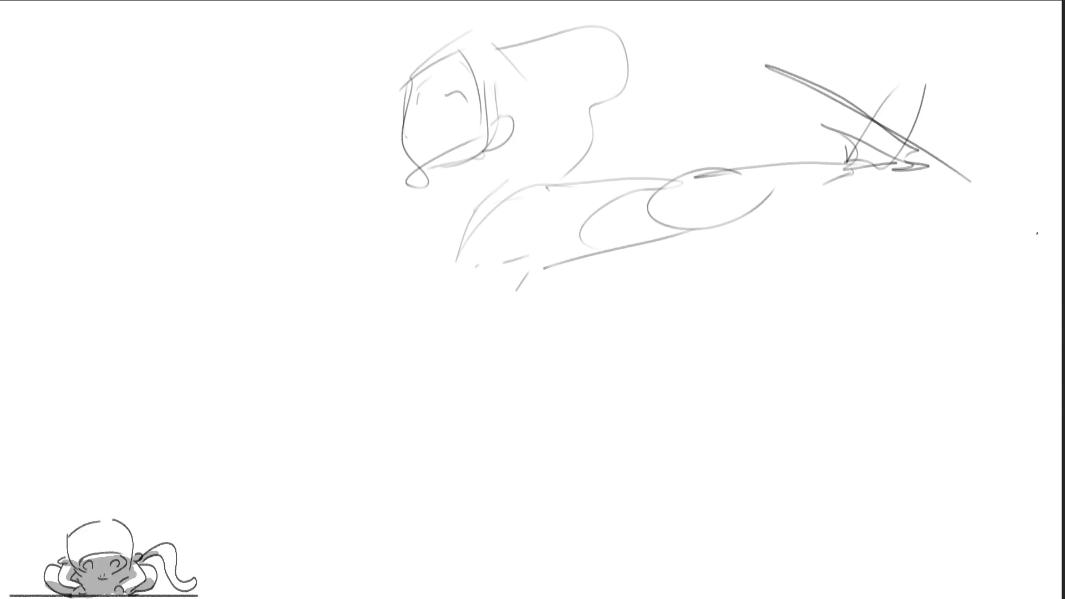
Rough in the torso's back curve, chest and body line down to the hip.
mouse_move(610, 232)
left_mouse_down()
mouse_move(526, 272)
mouse_move(476, 319)
left_mouse_up()
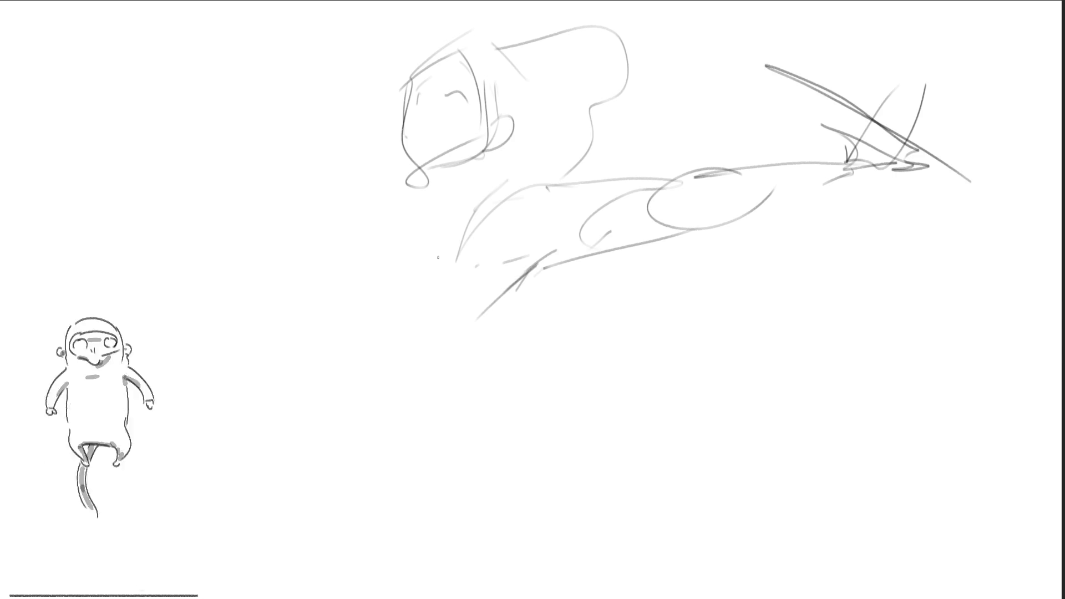
left_click_drag(497, 179, 388, 272)
mouse_move(439, 212)
left_mouse_down()
mouse_move(354, 294)
mouse_move(379, 335)
left_mouse_up()
left_click_drag(438, 227, 417, 248)
left_click_drag(388, 281, 386, 313)
left_click_drag(502, 187, 405, 328)
left_click_drag(380, 343, 476, 319)
left_click_drag(536, 278, 450, 342)
mouse_move(443, 353)
left_mouse_down()
mouse_move(381, 388)
mouse_move(477, 331)
left_mouse_up()
left_click_drag(519, 281, 476, 333)
Draw the striding legs and feet, extending the leg lines to the bottom edge.
left_click_drag(544, 263, 444, 435)
left_click_drag(385, 363, 425, 436)
mouse_move(383, 347)
left_mouse_down()
mouse_move(353, 453)
mouse_move(466, 444)
left_mouse_up()
mouse_move(466, 444)
left_mouse_down()
mouse_move(453, 478)
mouse_move(330, 508)
left_mouse_up()
left_click_drag(371, 478, 478, 598)
left_click_drag(458, 410, 482, 538)
left_click_drag(470, 476, 526, 598)
mouse_move(391, 494)
left_mouse_down()
mouse_move(373, 478)
mouse_move(306, 598)
left_mouse_up()
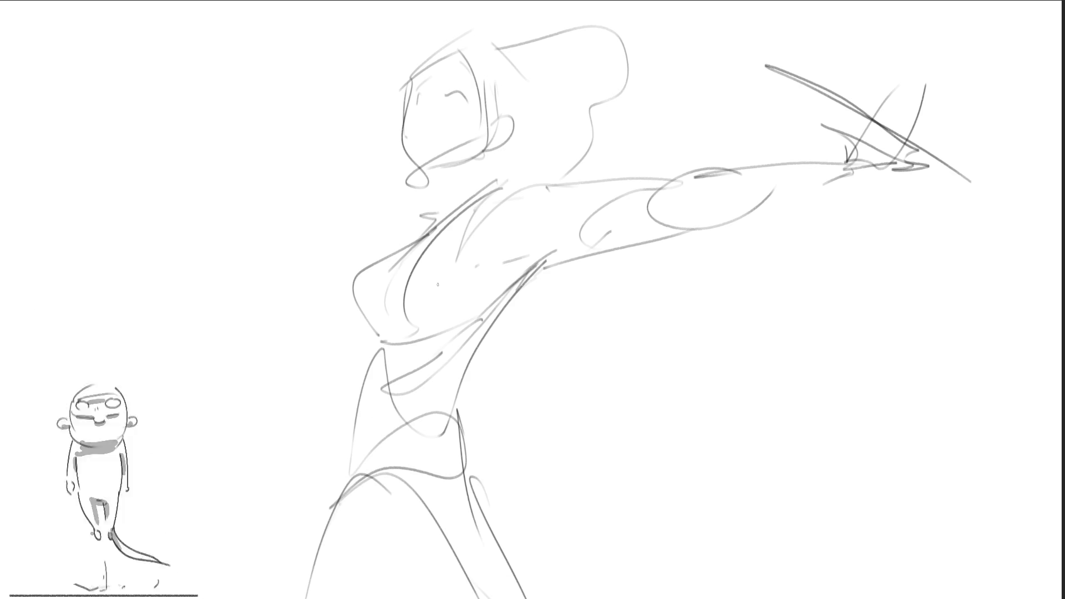
Draw a chest curve and the raised forearm with its hand.
mouse_move(422, 220)
left_mouse_down()
mouse_move(434, 212)
mouse_move(360, 259)
left_mouse_up()
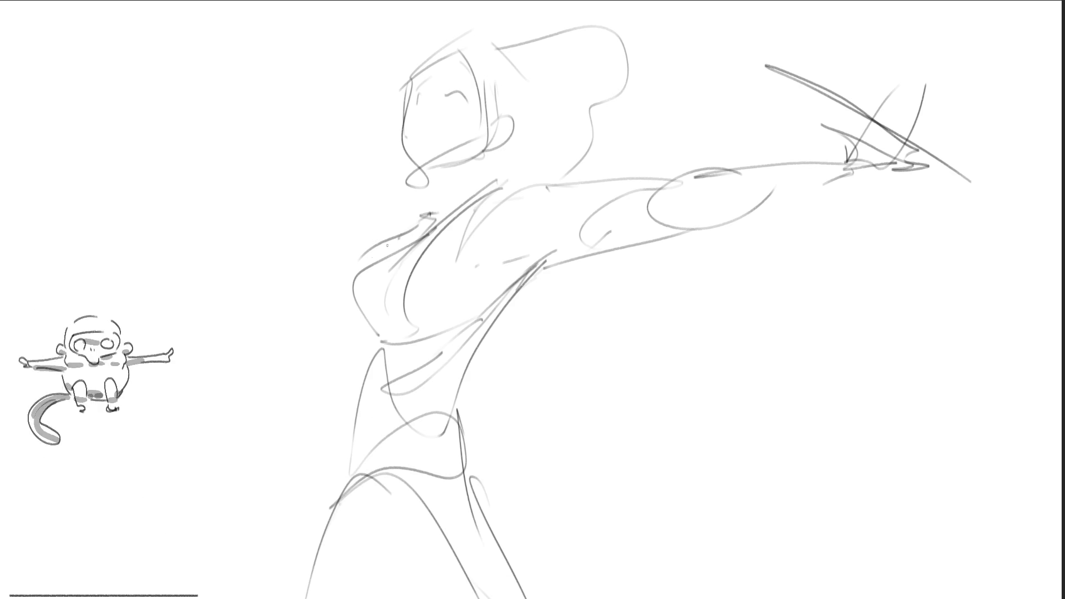
mouse_move(431, 206)
left_mouse_down()
mouse_move(300, 277)
mouse_move(279, 315)
left_mouse_up()
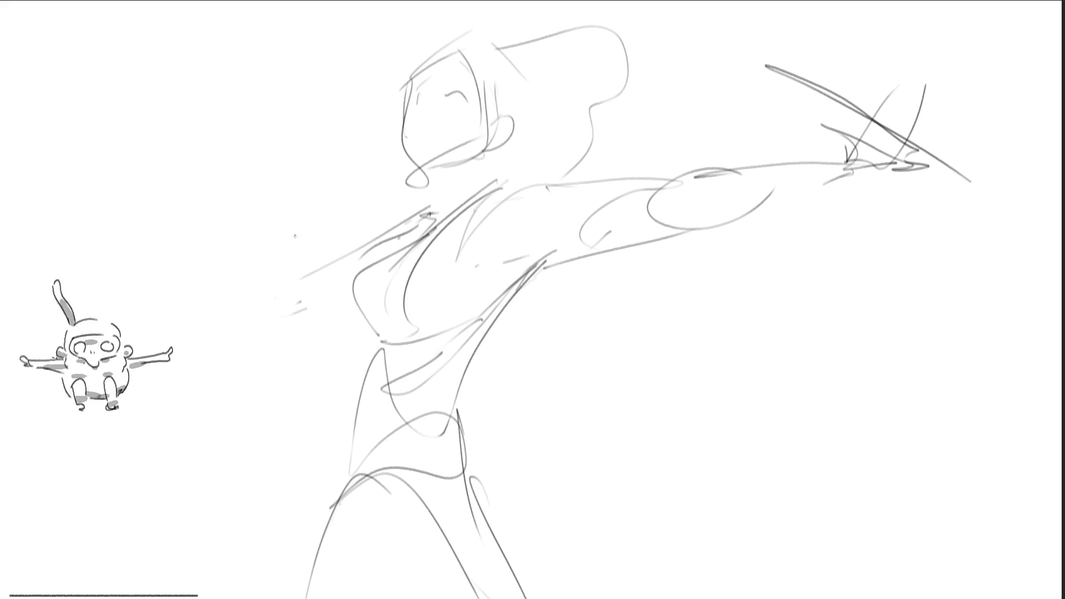
mouse_move(336, 188)
left_mouse_down()
mouse_move(316, 209)
mouse_move(275, 323)
mouse_move(331, 191)
mouse_move(317, 179)
left_mouse_up()
mouse_move(327, 179)
left_mouse_down()
mouse_move(336, 176)
mouse_move(314, 163)
mouse_move(355, 185)
left_mouse_up()
mouse_move(335, 188)
left_mouse_down()
mouse_move(358, 131)
mouse_move(379, 151)
left_mouse_up()
mouse_move(381, 155)
left_mouse_down()
mouse_move(347, 201)
mouse_move(371, 190)
left_mouse_up()
Outline the raised fist with a small blade shape, finger lines and chest curves below.
left_click_drag(353, 131, 331, 81)
mouse_move(331, 80)
left_mouse_down()
mouse_move(351, 142)
mouse_move(309, 111)
mouse_move(333, 101)
left_mouse_up()
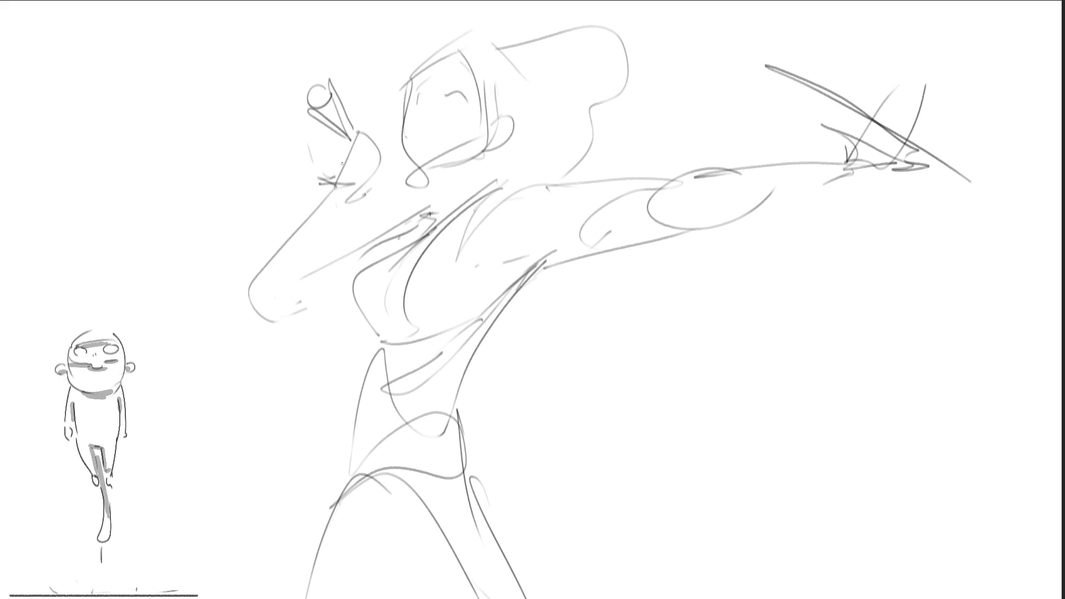
mouse_move(348, 143)
left_mouse_down()
mouse_move(324, 150)
mouse_move(341, 197)
left_mouse_up()
mouse_move(364, 136)
left_mouse_down()
mouse_move(354, 189)
mouse_move(371, 164)
mouse_move(321, 155)
mouse_move(340, 162)
left_mouse_up()
mouse_move(340, 161)
left_mouse_down()
mouse_move(337, 181)
mouse_move(382, 168)
mouse_move(252, 266)
mouse_move(261, 294)
left_mouse_up()
mouse_move(356, 200)
left_mouse_down()
mouse_move(334, 245)
mouse_move(340, 298)
left_mouse_up()
left_click_drag(355, 243, 343, 283)
left_click_drag(340, 233, 412, 206)
left_click_drag(308, 298, 332, 294)
Add the chin-to-chest and neck lines and sweep in the hair outline.
left_click_drag(426, 170, 446, 210)
left_click_drag(493, 160, 491, 186)
mouse_move(427, 50)
left_mouse_down()
mouse_move(458, 25)
mouse_move(509, 30)
left_mouse_up()
mouse_move(526, 43)
left_mouse_down()
mouse_move(596, 18)
mouse_move(644, 122)
left_mouse_up()
left_click_drag(646, 134, 713, 113)
Sketch a boxy sword hilt enclosed by a big motion circle and arc.
mouse_move(861, 108)
left_mouse_down()
mouse_move(853, 136)
mouse_move(942, 164)
mouse_move(873, 130)
mouse_move(921, 153)
mouse_move(849, 144)
left_mouse_up()
mouse_move(835, 46)
left_mouse_down()
mouse_move(856, 99)
mouse_move(851, 133)
left_mouse_up()
mouse_move(826, 7)
left_mouse_down()
mouse_move(857, 78)
mouse_move(858, 151)
left_mouse_up()
left_click_drag(879, 65, 864, 91)
left_click_drag(889, 120, 948, 182)
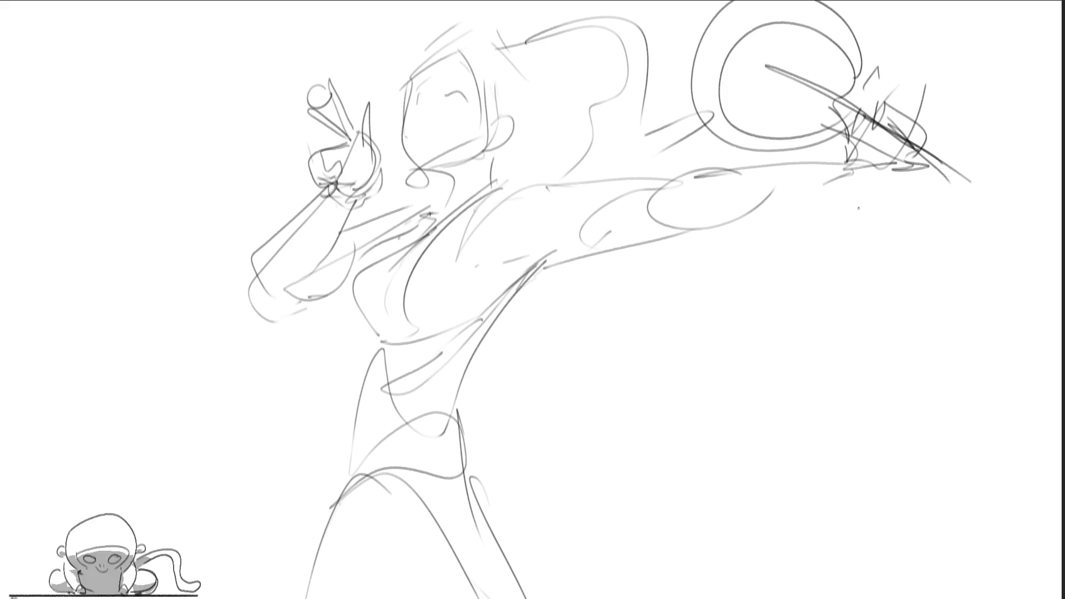
Darken the outstretched arm, torso, hip and right leg contours.
left_click_drag(536, 266, 654, 236)
mouse_move(478, 198)
left_mouse_down()
mouse_move(546, 181)
mouse_move(525, 222)
left_mouse_up()
left_click_drag(546, 185, 684, 172)
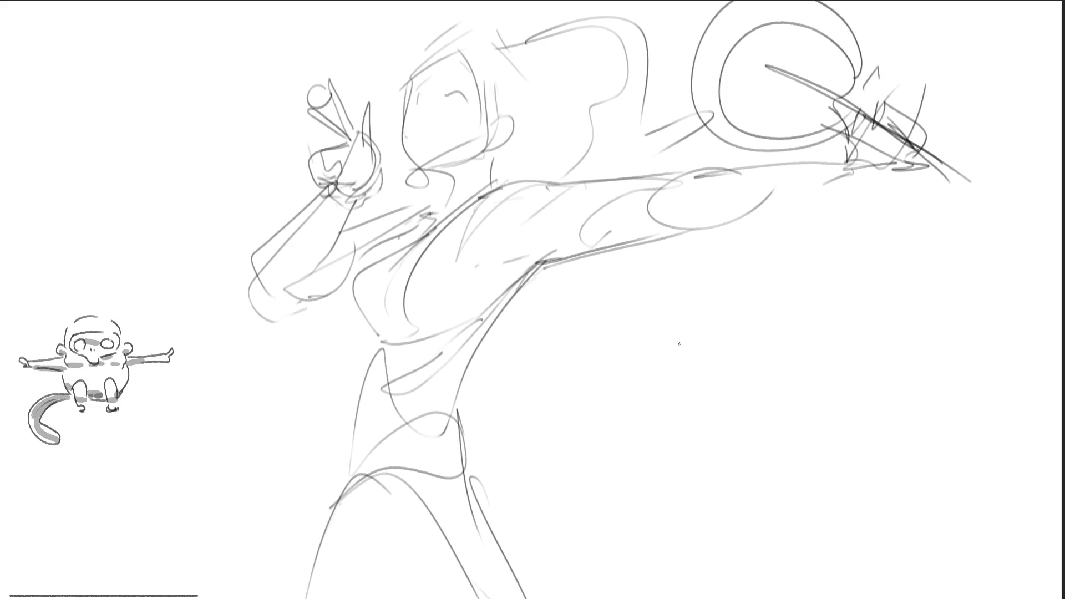
left_click_drag(541, 266, 400, 452)
mouse_move(470, 375)
left_mouse_down()
mouse_move(408, 447)
mouse_move(501, 534)
left_mouse_up()
left_click_drag(482, 479, 510, 598)
left_click_drag(363, 476, 494, 593)
left_click_drag(464, 545, 479, 577)
left_click_drag(381, 475, 427, 495)
mouse_move(311, 598)
left_mouse_down()
mouse_move(435, 494)
mouse_move(492, 598)
left_mouse_up()
left_click_drag(369, 325, 359, 419)
left_click_drag(463, 323, 403, 372)
Darken the waist and torso contours and begin sweeping motion streaks across the hips.
left_click_drag(491, 305, 384, 441)
left_click_drag(432, 409, 358, 472)
left_click_drag(444, 399, 439, 419)
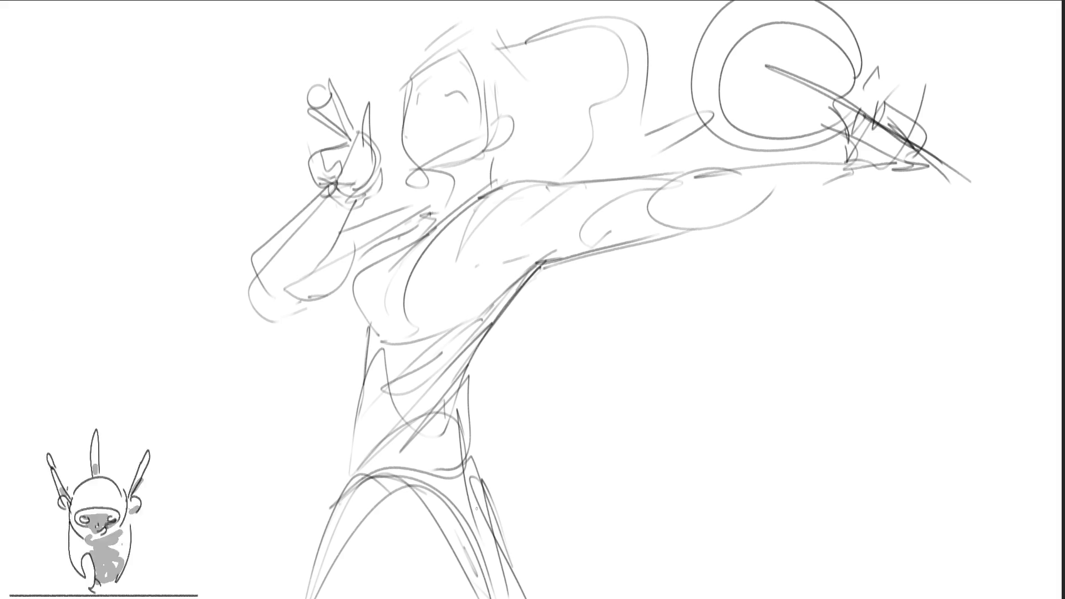
left_click_drag(397, 472, 644, 347)
left_click_drag(608, 383, 402, 474)
mouse_move(507, 402)
left_mouse_down()
mouse_move(380, 491)
mouse_move(748, 394)
left_mouse_up()
Add long looping streaks fanning right from the waist and lower hips.
mouse_move(658, 413)
left_mouse_down()
mouse_move(383, 480)
mouse_move(747, 430)
left_mouse_up()
left_click_drag(502, 333, 831, 259)
left_click_drag(464, 339, 945, 300)
left_click_drag(474, 360, 888, 331)
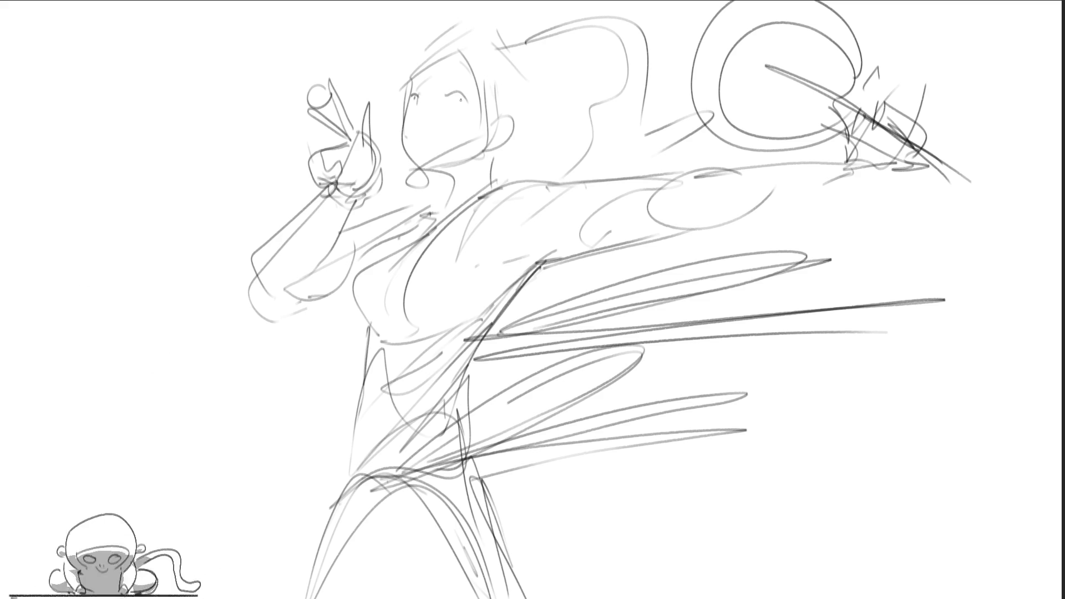
mouse_move(448, 96)
left_mouse_down()
mouse_move(465, 102)
mouse_move(458, 90)
mouse_move(416, 98)
left_mouse_up()
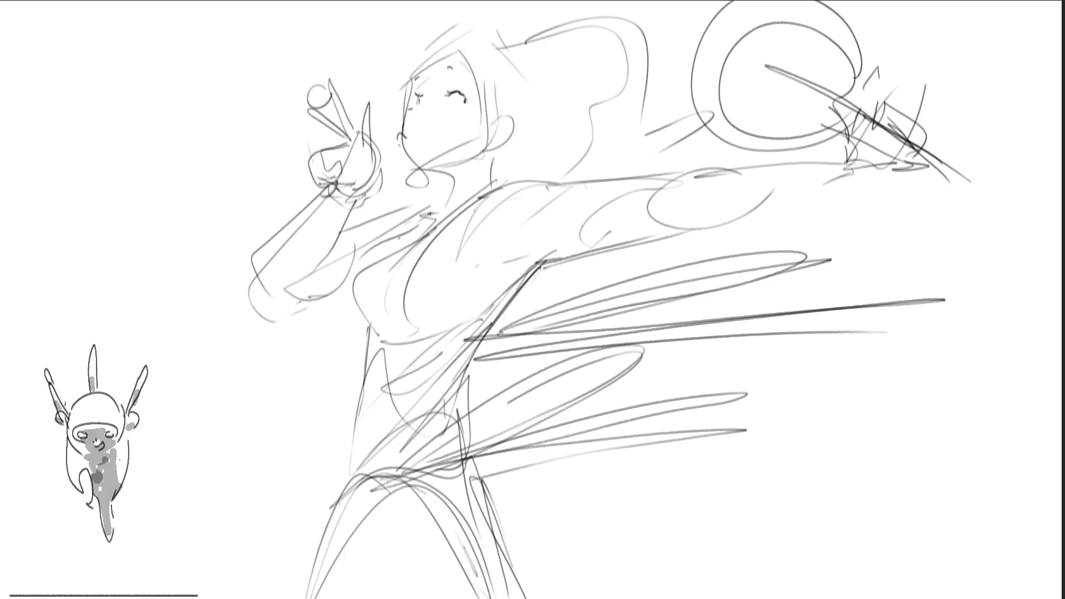
Draw a small open mouth and brow on the face, then the neck lines.
mouse_move(407, 131)
left_mouse_down()
mouse_move(414, 165)
mouse_move(458, 189)
left_mouse_up()
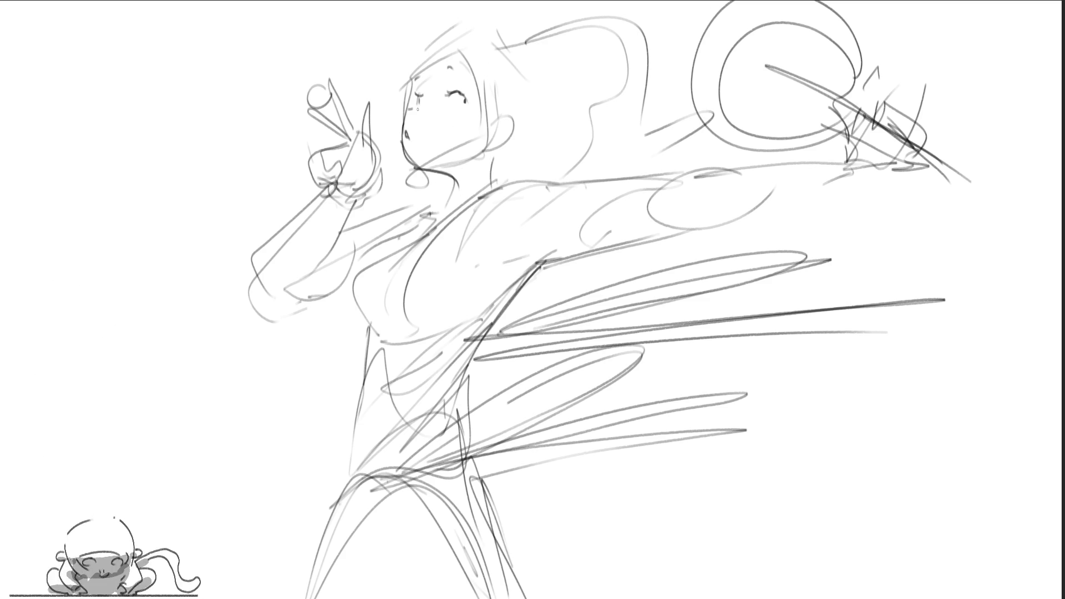
mouse_move(418, 74)
left_mouse_down()
mouse_move(419, 97)
mouse_move(423, 72)
mouse_move(460, 64)
mouse_move(415, 73)
left_mouse_up()
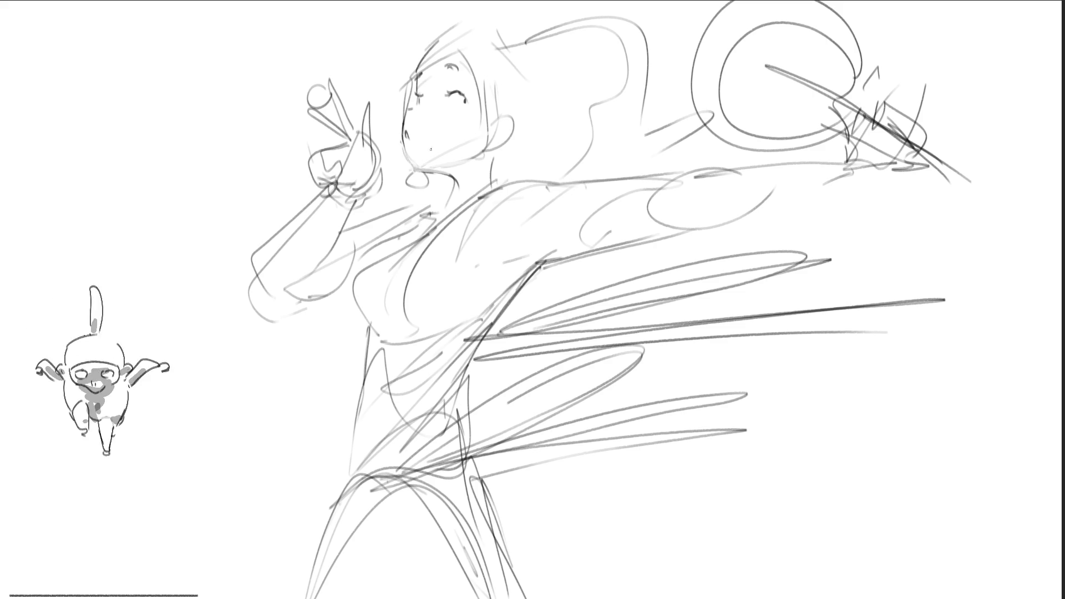
mouse_move(440, 175)
left_mouse_down()
mouse_move(450, 188)
mouse_move(444, 216)
left_mouse_up()
left_click_drag(491, 149, 489, 187)
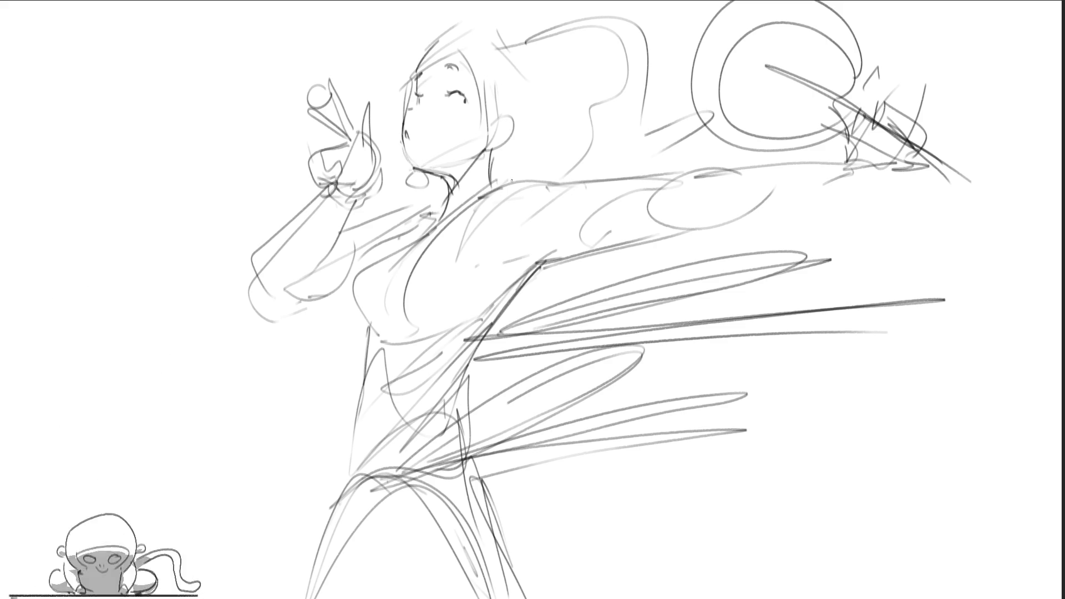
Outline the ear, sketch hair strands around the head, and start the collar line.
mouse_move(506, 114)
left_mouse_down()
mouse_move(517, 142)
mouse_move(514, 118)
left_mouse_up()
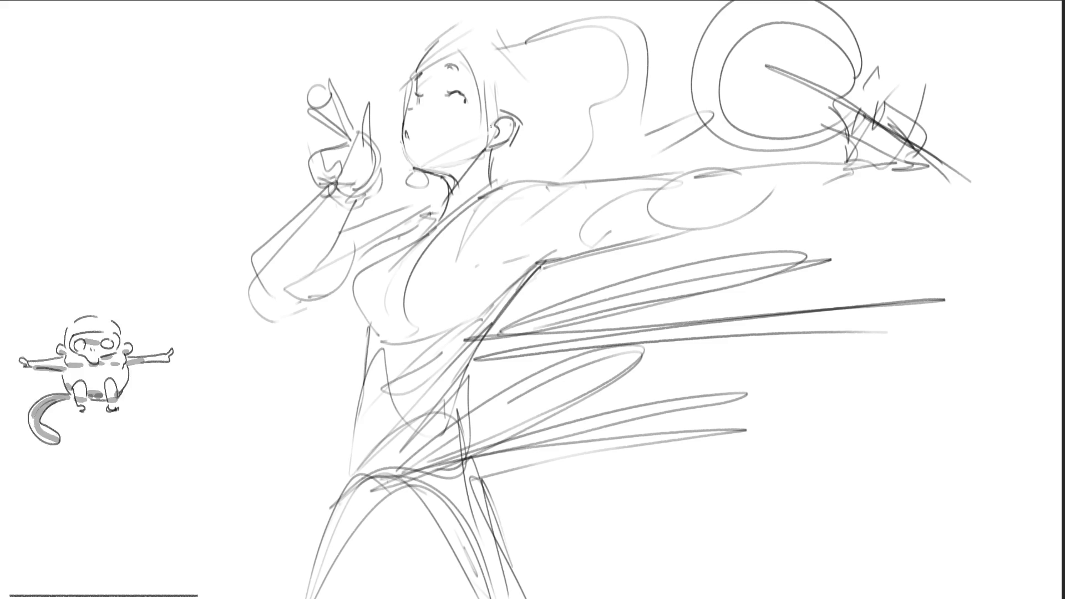
left_click_drag(477, 57, 483, 131)
left_click_drag(505, 89, 484, 136)
left_click_drag(425, 49, 478, 58)
left_click_drag(478, 55, 482, 83)
left_click_drag(429, 29, 410, 47)
mouse_move(427, 31)
left_mouse_down()
mouse_move(461, 8)
mouse_move(546, 37)
left_mouse_up()
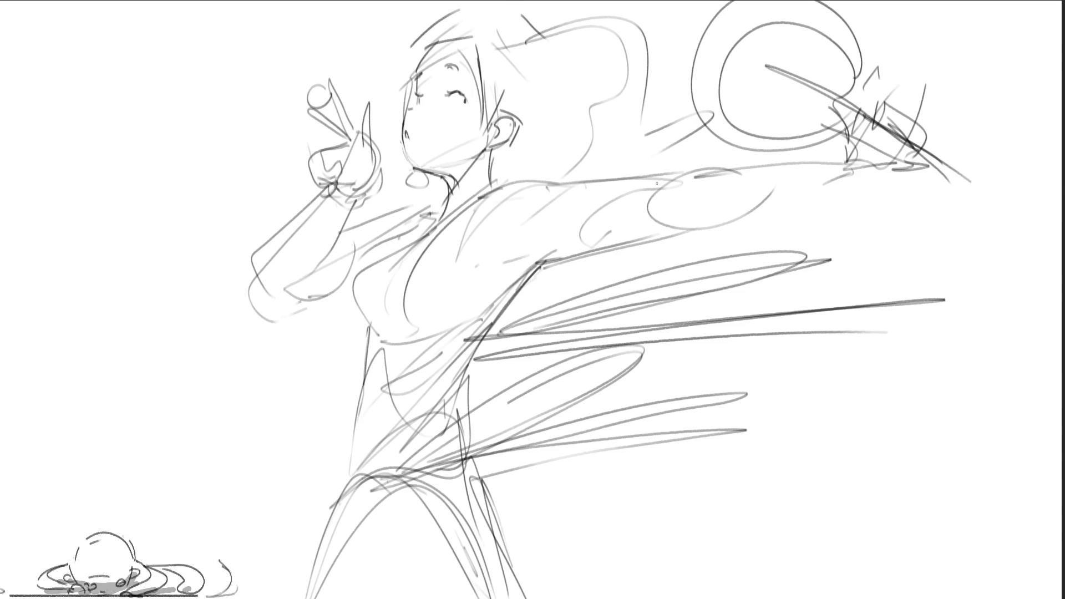
left_click_drag(495, 186, 417, 286)
Trace the collar, shoulder, bust and hip contours, redoing the hip stroke twice.
mouse_move(438, 238)
left_mouse_down()
mouse_move(407, 341)
mouse_move(410, 332)
mouse_move(464, 402)
left_mouse_up()
left_click_drag(486, 188, 398, 256)
left_click_drag(431, 217, 357, 274)
left_click_drag(367, 273, 354, 484)
mouse_move(354, 448)
left_mouse_down()
mouse_move(350, 480)
mouse_move(472, 519)
left_mouse_up()
key("ctrl+z")
mouse_move(350, 476)
left_mouse_down()
mouse_move(414, 443)
mouse_move(472, 597)
left_mouse_up()
key("ctrl+z")
key("ctrl+z")
left_click_drag(353, 448, 351, 474)
Arch a line over the hips, erase the top-right circle's inner ellipse, and cross it diagonally.
left_click_drag(320, 589, 465, 587)
key("ctrl+z")
mouse_move(353, 493)
left_mouse_down()
mouse_move(395, 447)
mouse_move(502, 597)
left_mouse_up()
left_click_drag(463, 404, 499, 597)
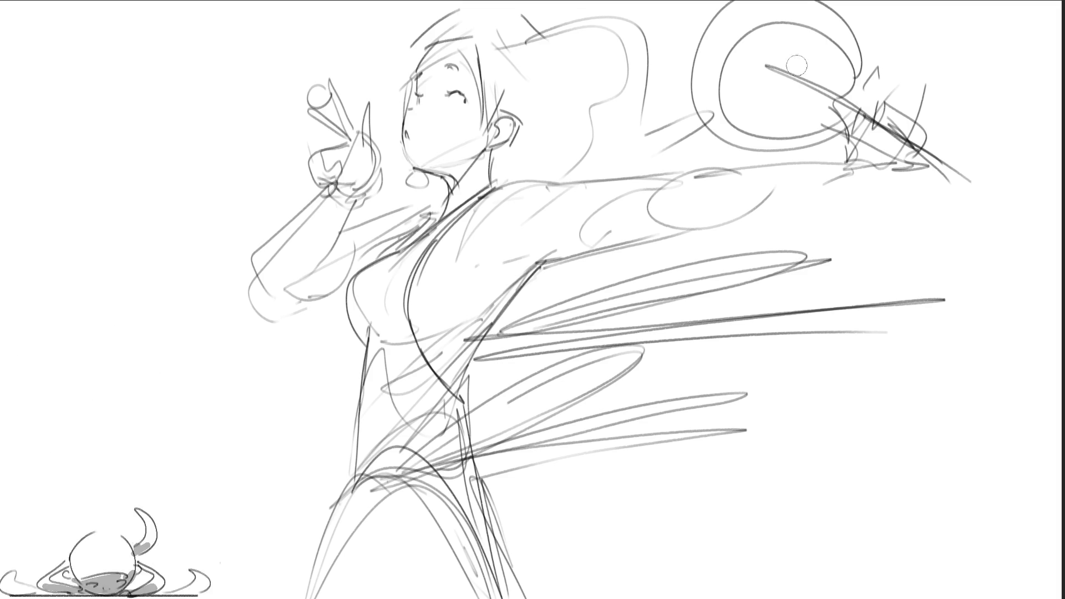
left_click_drag(774, 65, 773, 68)
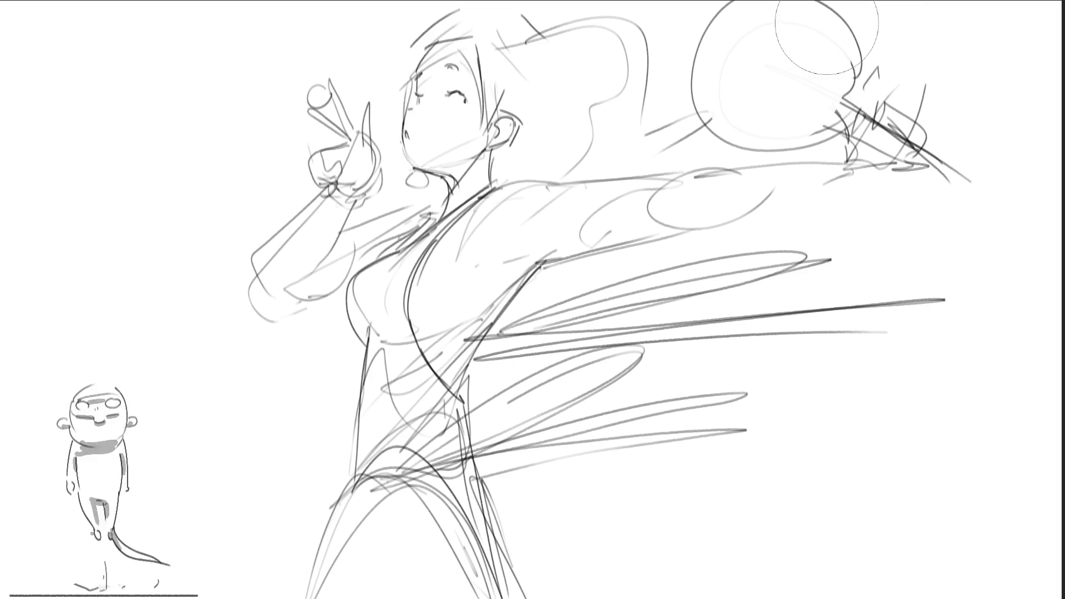
left_click_drag(842, 19, 774, 150)
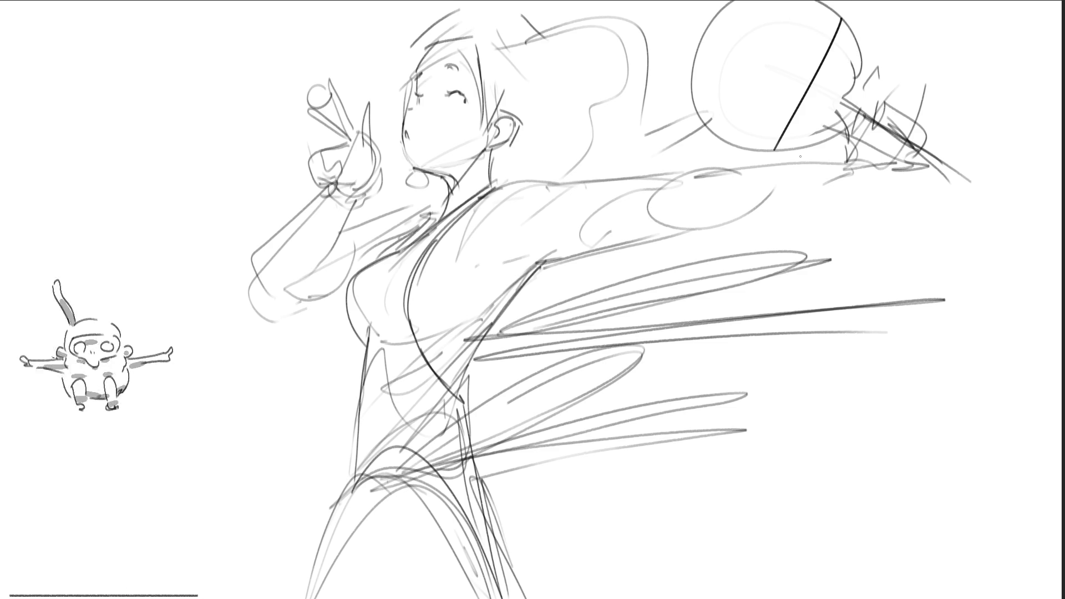
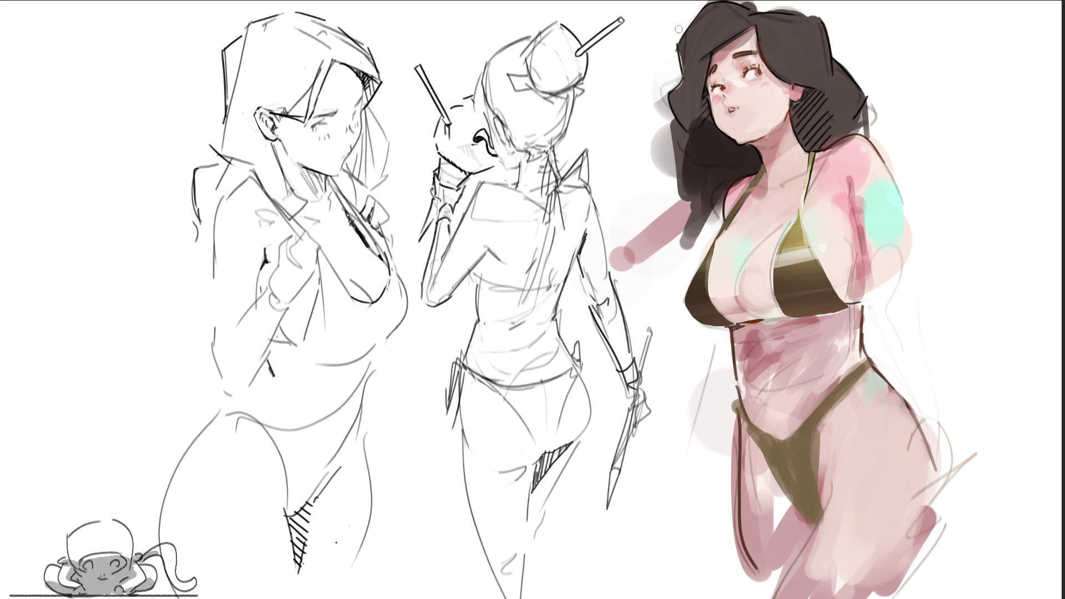
Soften and lighten the hair's upper, left and right edges, then add pink paint beside the arm.
mouse_move(675, 78)
left_mouse_down()
mouse_move(663, 75)
mouse_move(671, 200)
left_mouse_up()
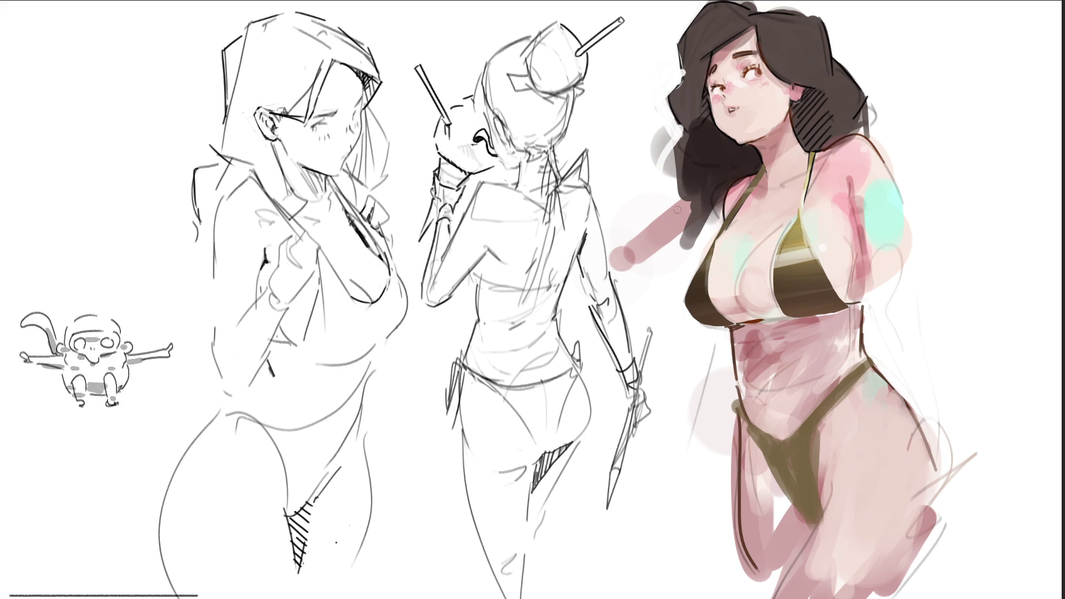
mouse_move(669, 132)
left_mouse_down()
mouse_move(673, 214)
mouse_move(677, 205)
mouse_move(686, 245)
mouse_move(689, 207)
mouse_move(710, 213)
left_mouse_up()
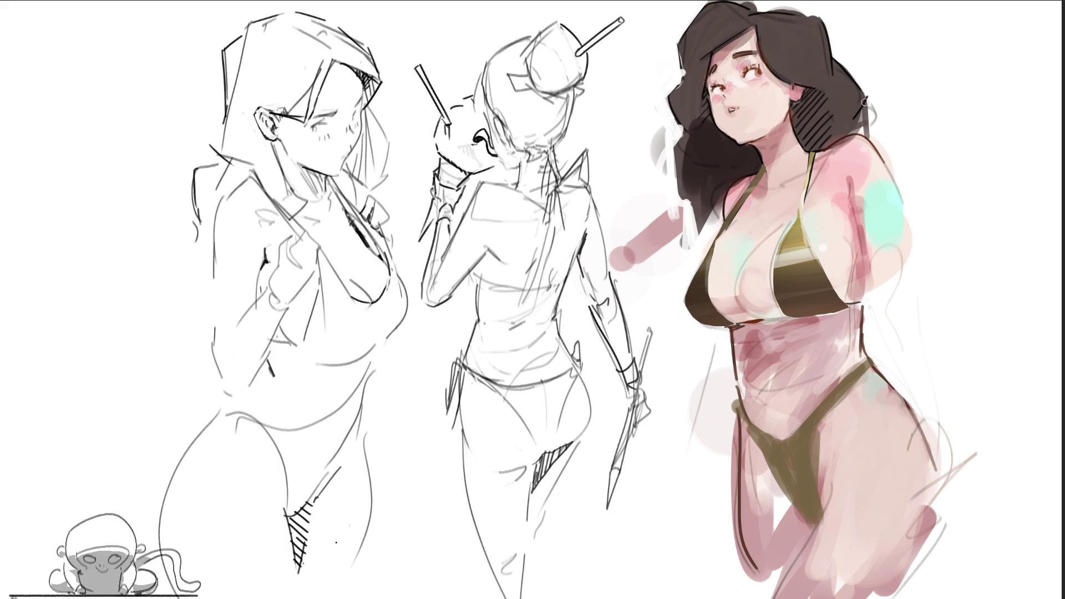
mouse_move(871, 94)
left_mouse_down()
mouse_move(855, 131)
mouse_move(863, 136)
mouse_move(879, 110)
left_mouse_up()
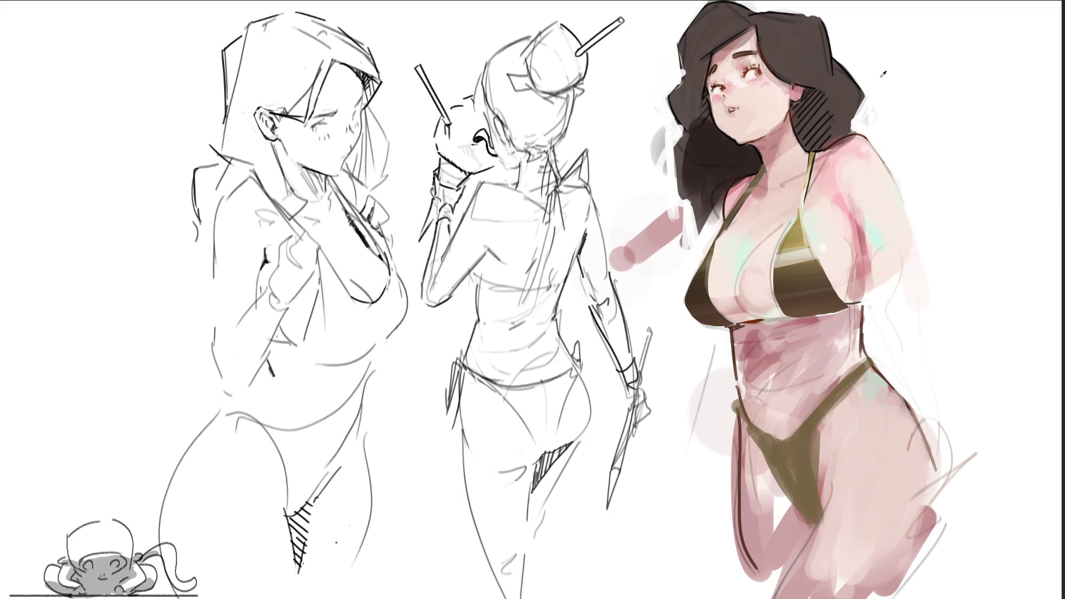
mouse_move(913, 280)
left_mouse_down()
mouse_move(915, 333)
mouse_move(990, 430)
left_mouse_up()
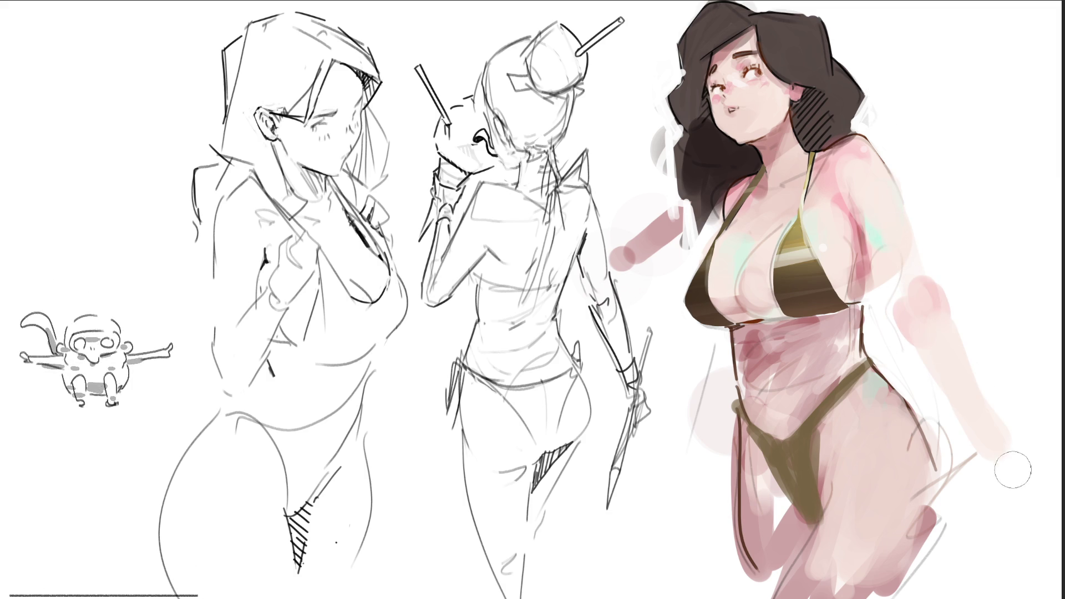
Paint pale pink strokes down the figure's right side and lighten the hip and thigh.
left_click_drag(947, 341, 1018, 485)
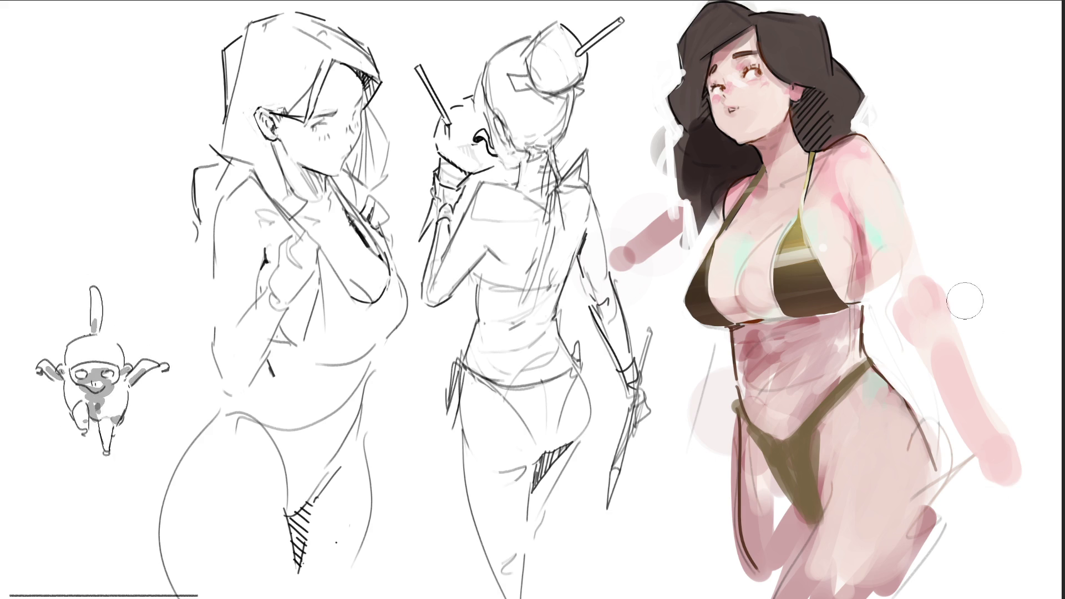
left_click_drag(968, 300, 1032, 463)
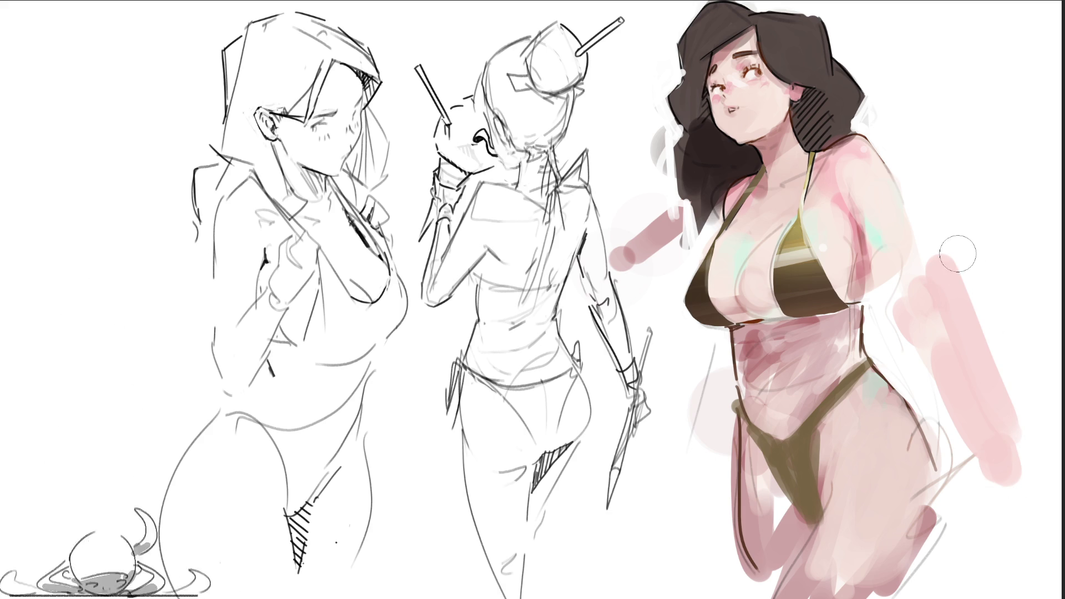
left_click_drag(951, 250, 975, 338)
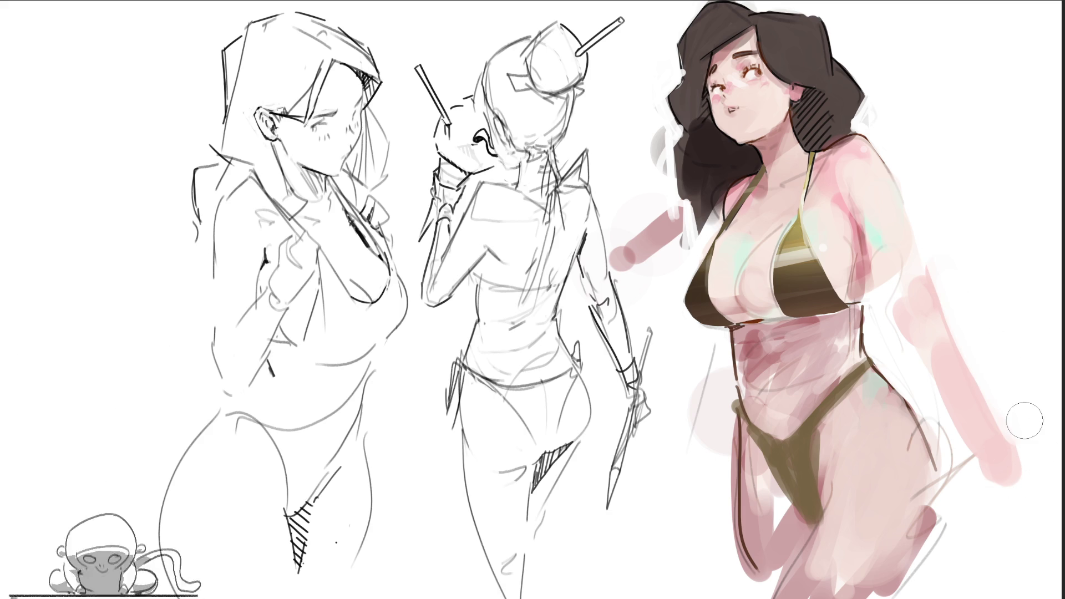
left_click_drag(985, 369, 1016, 480)
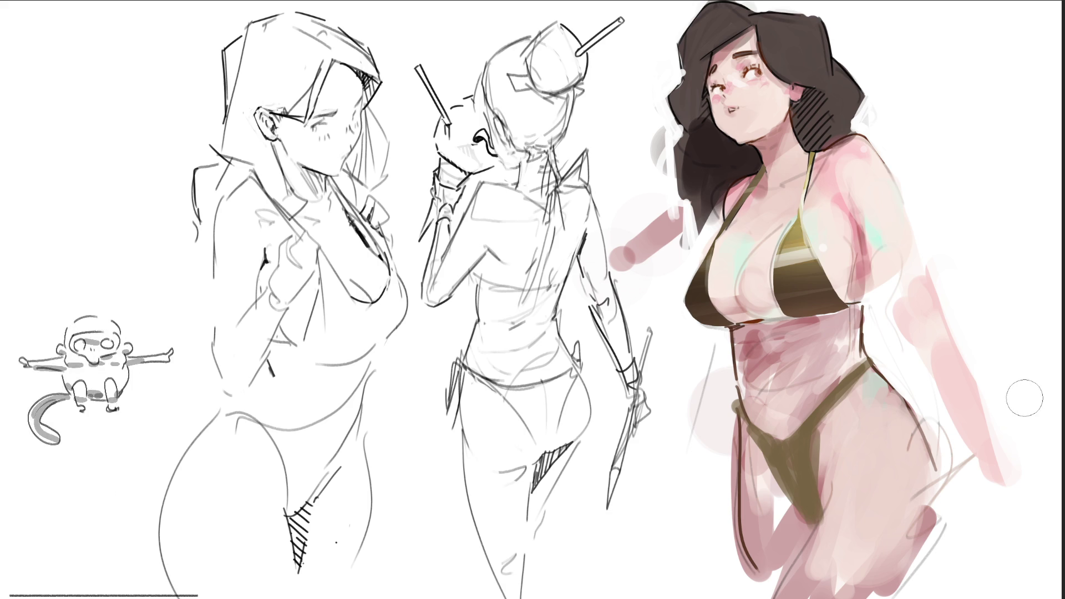
left_click_drag(993, 436, 1019, 489)
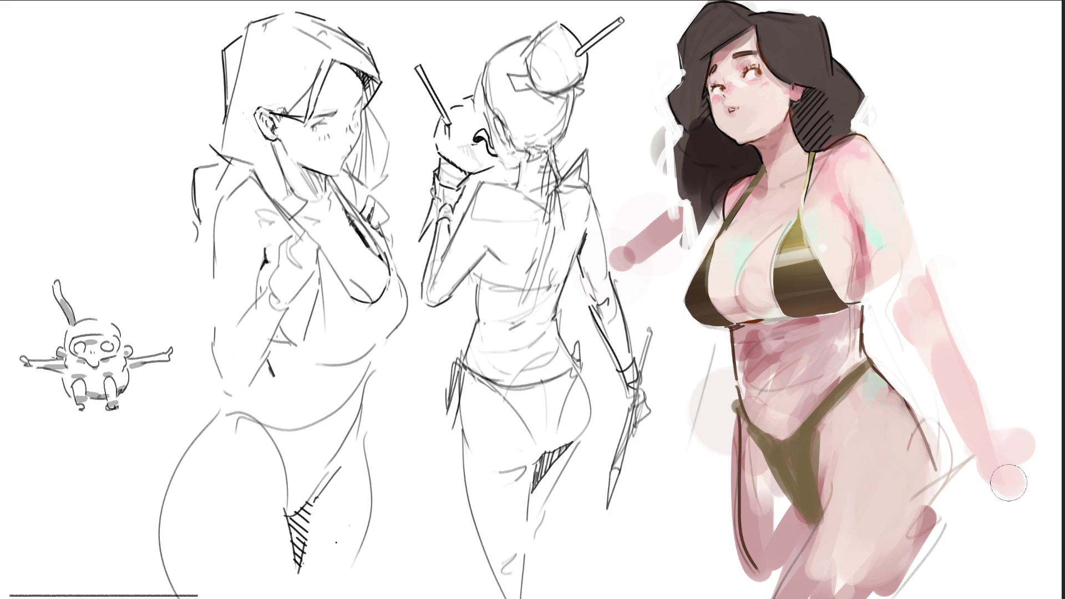
left_click_drag(1005, 411, 1039, 435)
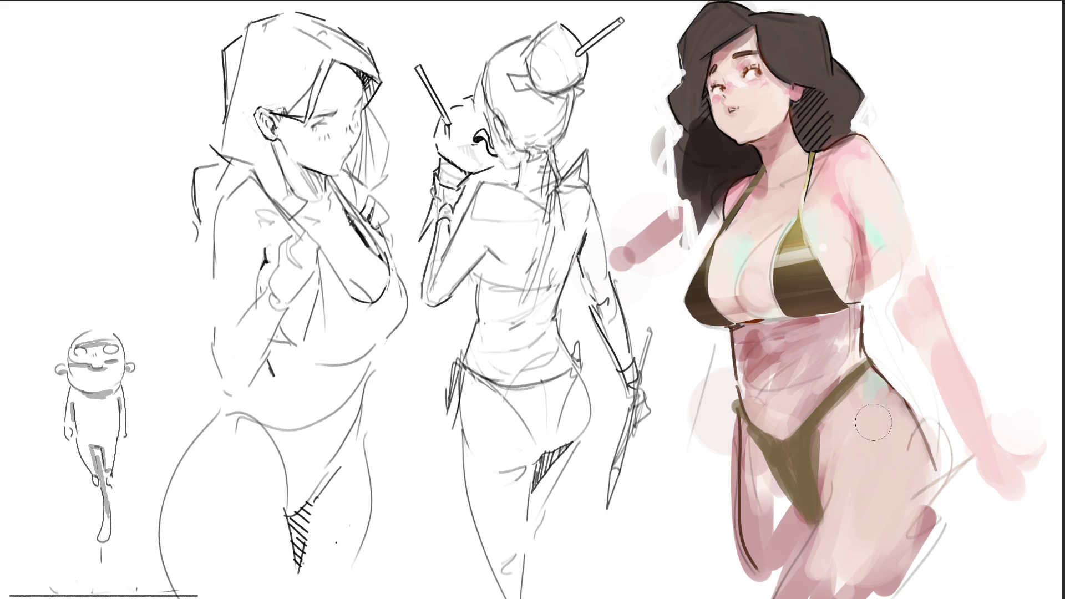
mouse_move(878, 409)
left_mouse_down()
mouse_move(876, 532)
mouse_move(903, 444)
mouse_move(855, 478)
mouse_move(871, 361)
mouse_move(843, 333)
mouse_move(815, 388)
mouse_move(825, 370)
mouse_move(788, 394)
left_mouse_up()
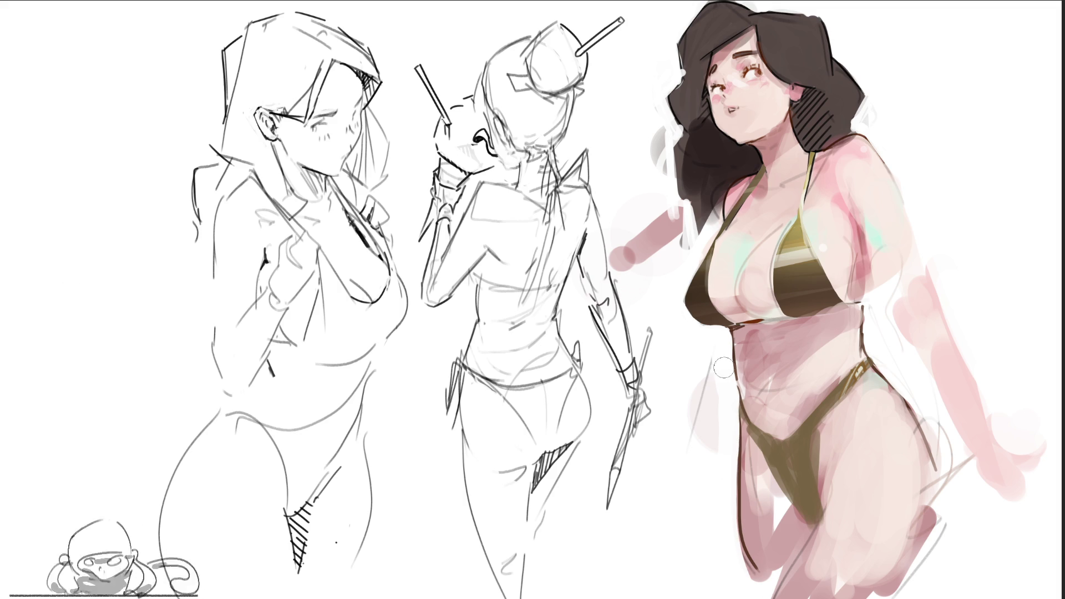
Shade the hip with a brown vertical line, extend the ear hatching, and draw a black diagonal.
left_click_drag(731, 390, 741, 596)
mouse_move(724, 391)
left_mouse_down()
mouse_move(721, 527)
mouse_move(765, 594)
left_mouse_up()
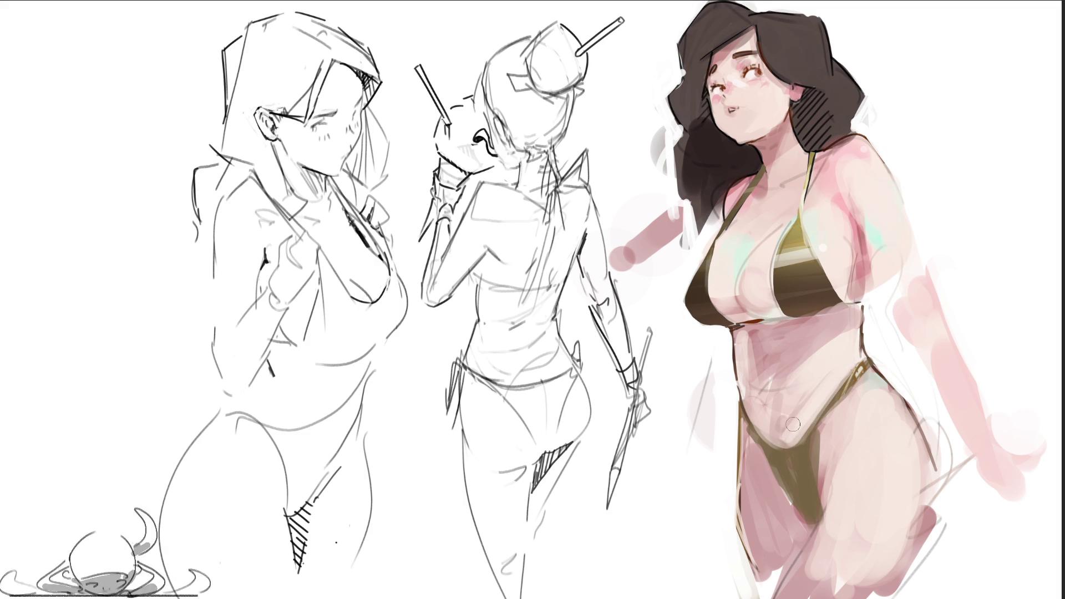
key("e")
key("e")
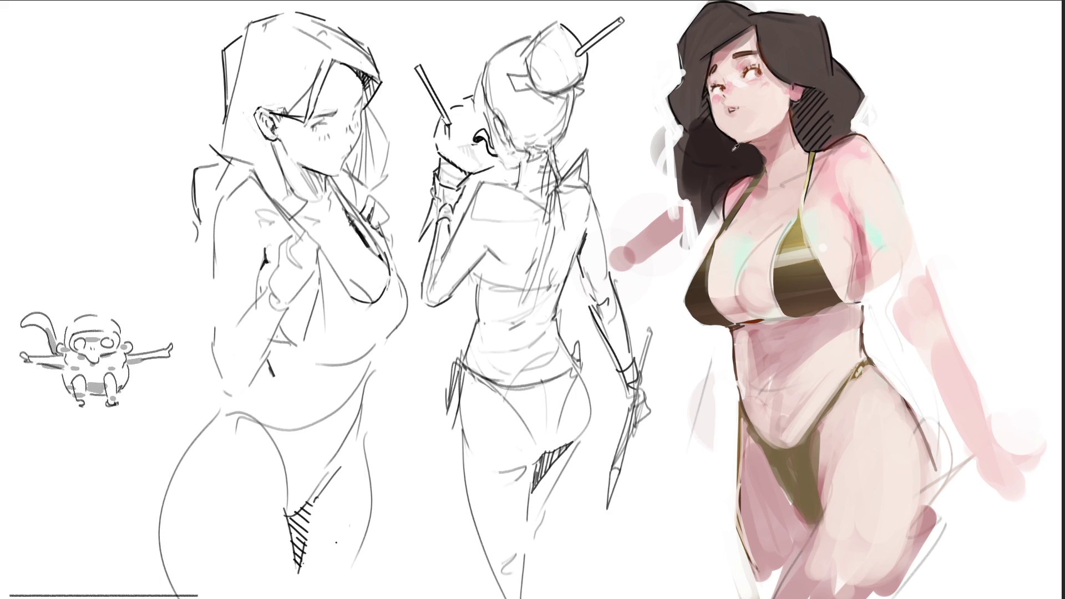
left_click_drag(812, 90, 834, 106)
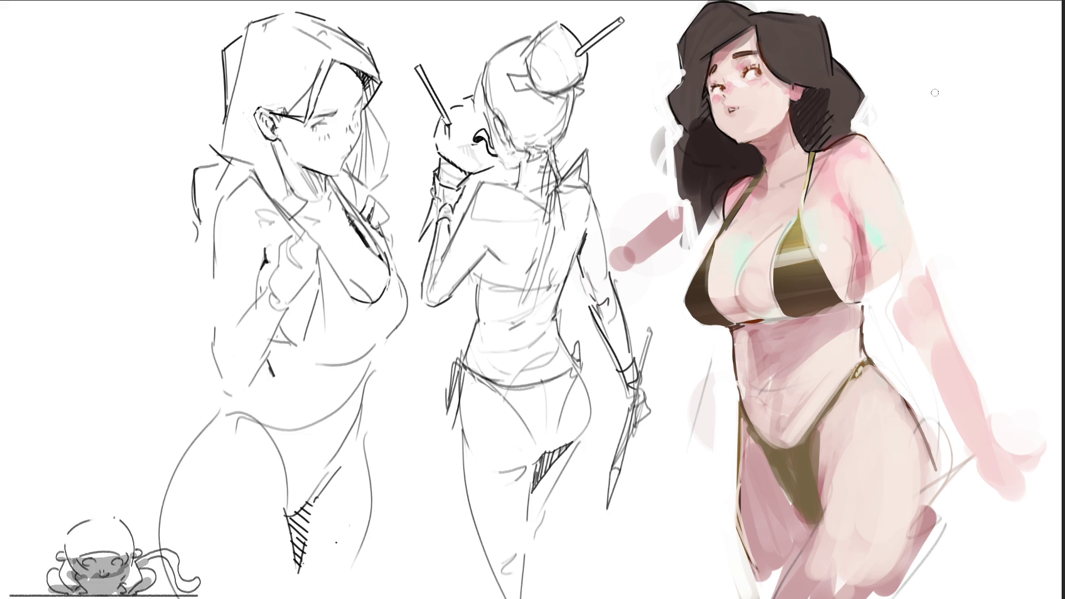
mouse_move(819, 9)
left_mouse_down()
mouse_move(709, 345)
mouse_move(687, 467)
left_mouse_up()
Undo the test black diagonals, then shift the hair to dark blue and the skin pinker.
left_click_drag(619, 48, 645, 66)
left_click_drag(777, 179, 1061, 472)
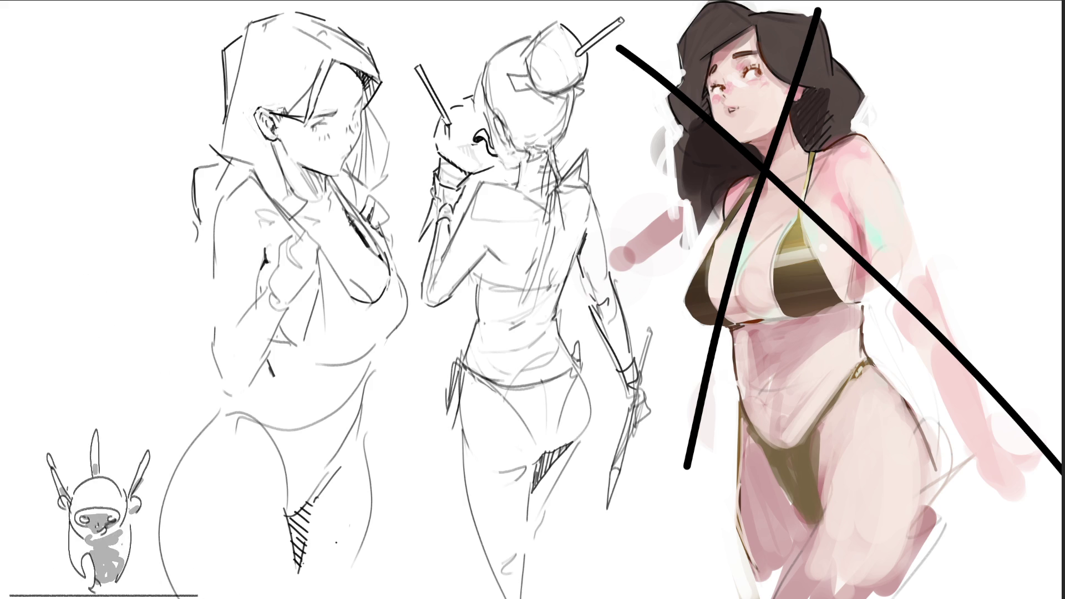
key("ctrl+z")
key("ctrl+z")
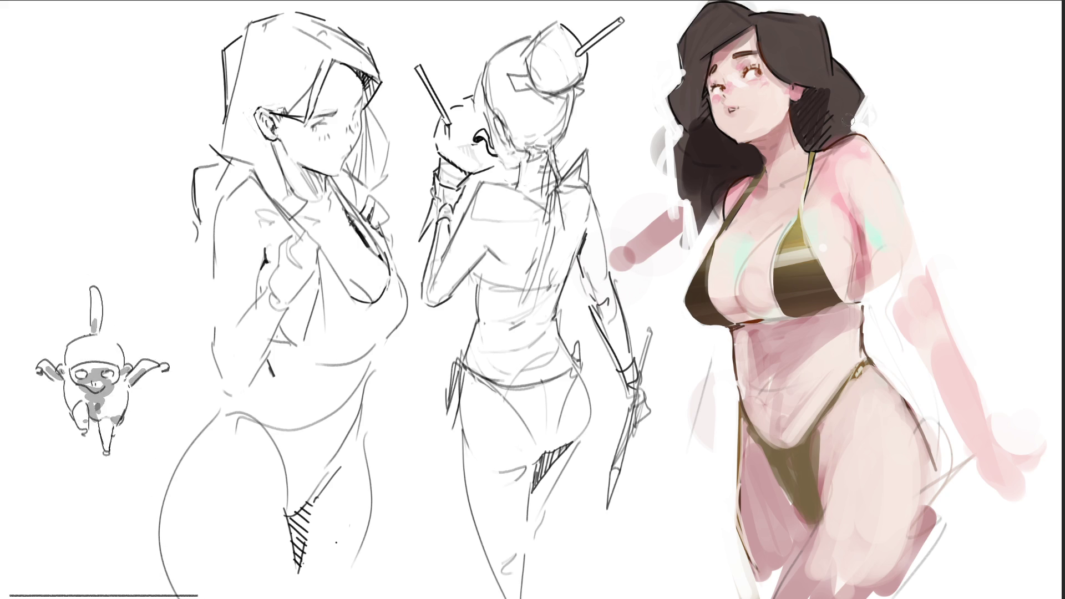
mouse_move(749, 83)
left_mouse_down()
mouse_move(875, 312)
mouse_move(832, 333)
mouse_move(810, 488)
mouse_move(888, 532)
mouse_move(882, 597)
left_mouse_up()
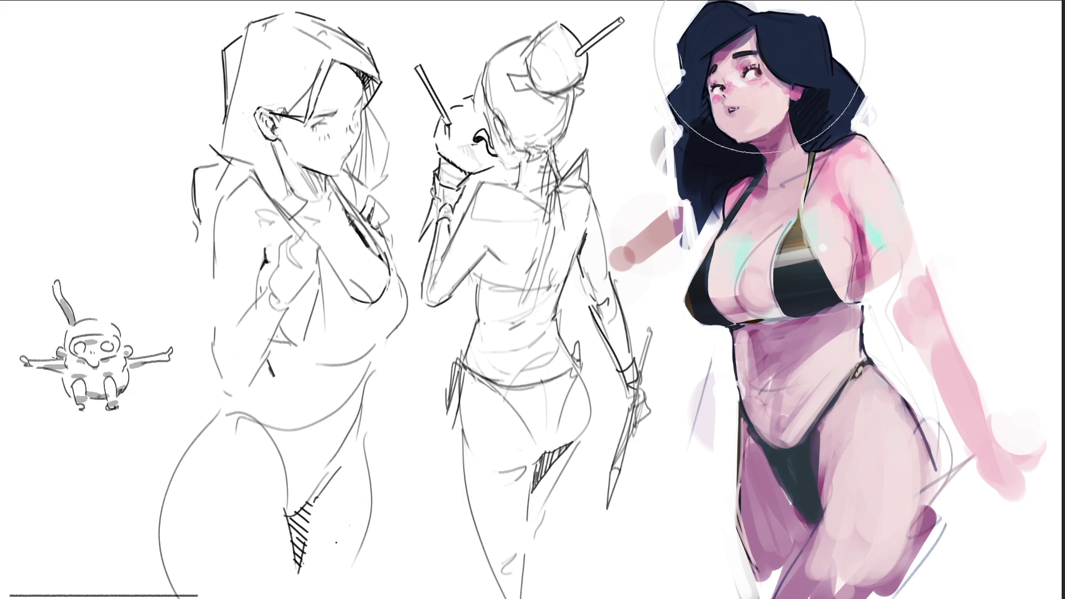
Shift the hair toward near-black teal, add an orange glow on the bikini top, then undo.
left_click_drag(824, 86, 788, 138)
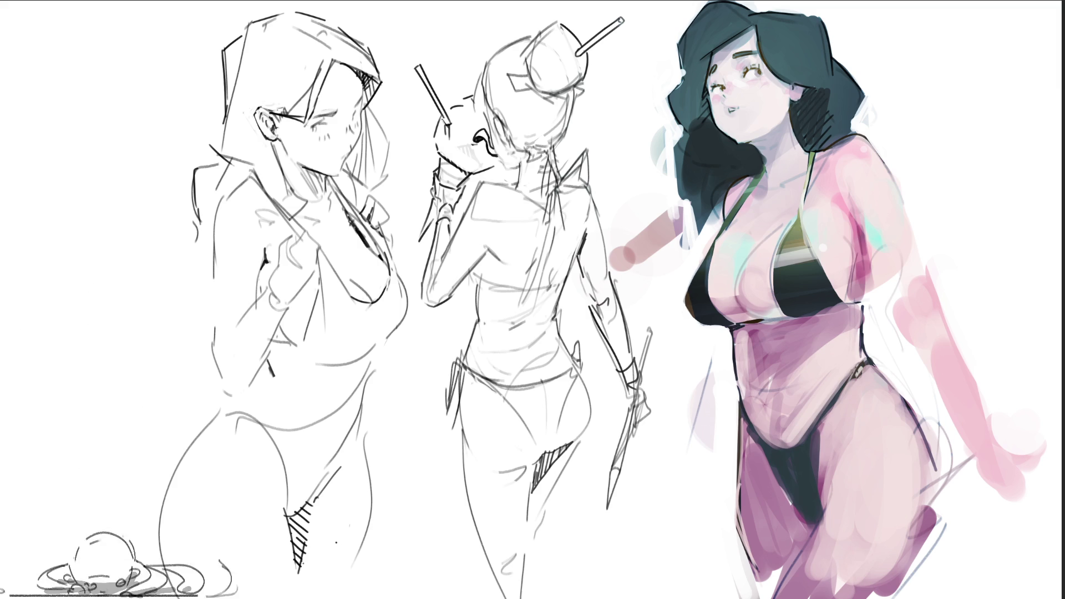
left_click_drag(988, 25, 999, 203)
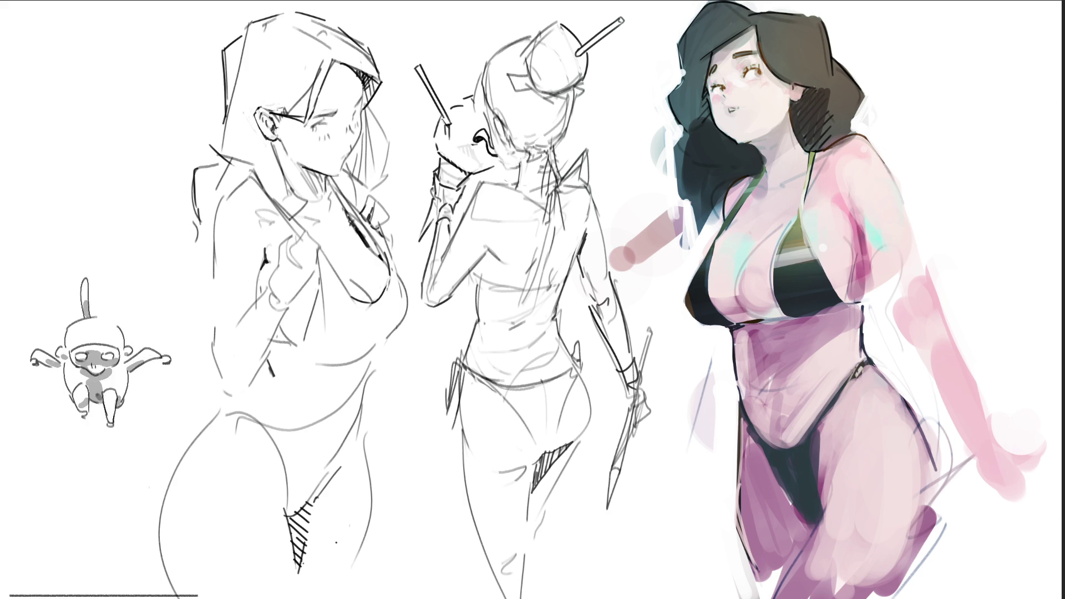
left_click_drag(810, 244, 807, 269)
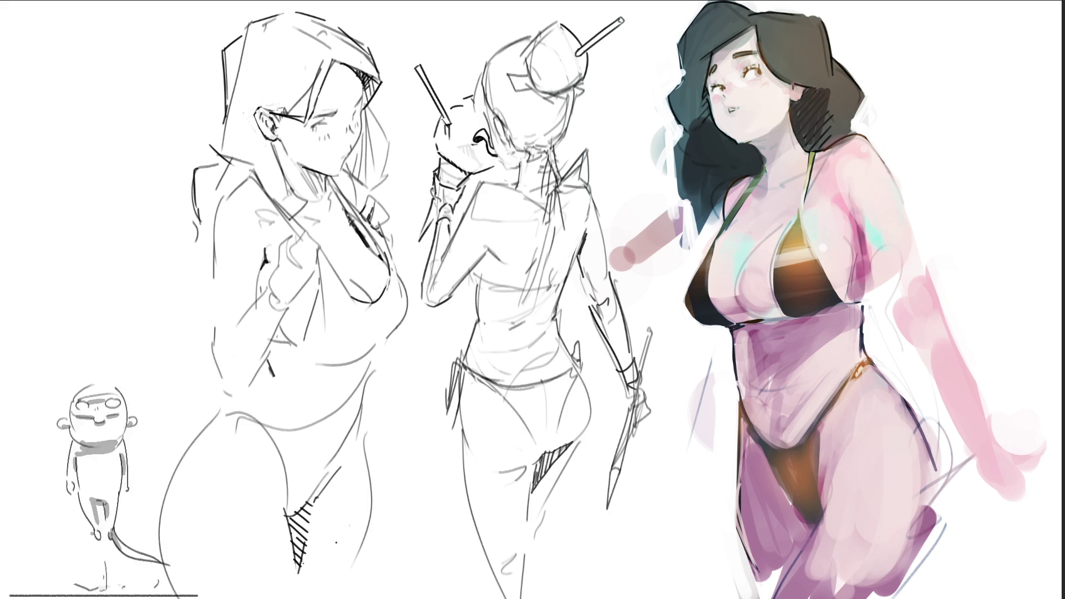
key("ctrl+z")
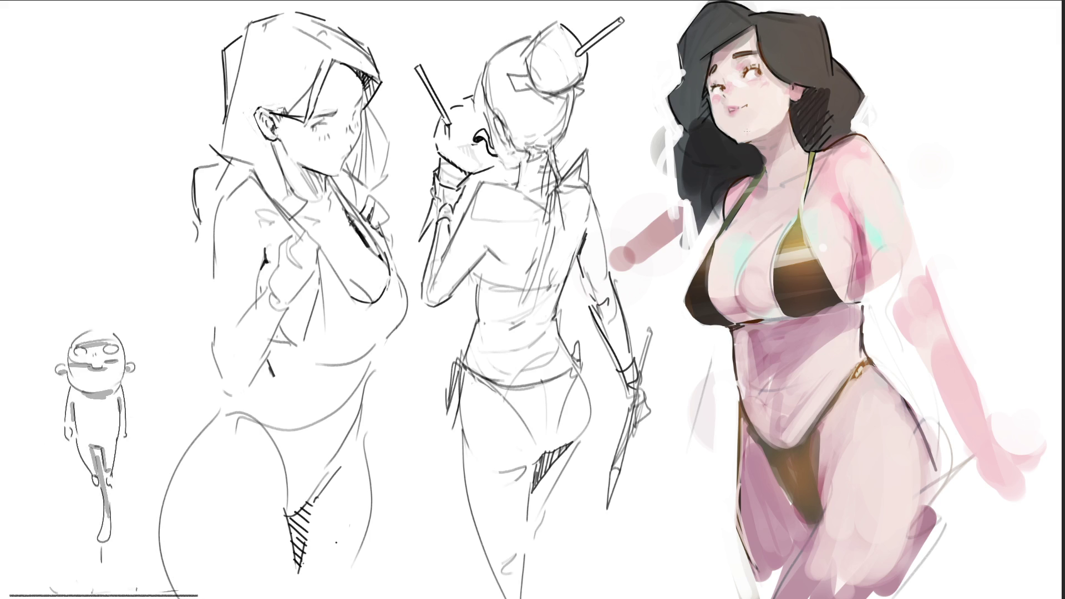
Draw a short dark stroke along the woman's mouth line.
left_click_drag(739, 108, 751, 105)
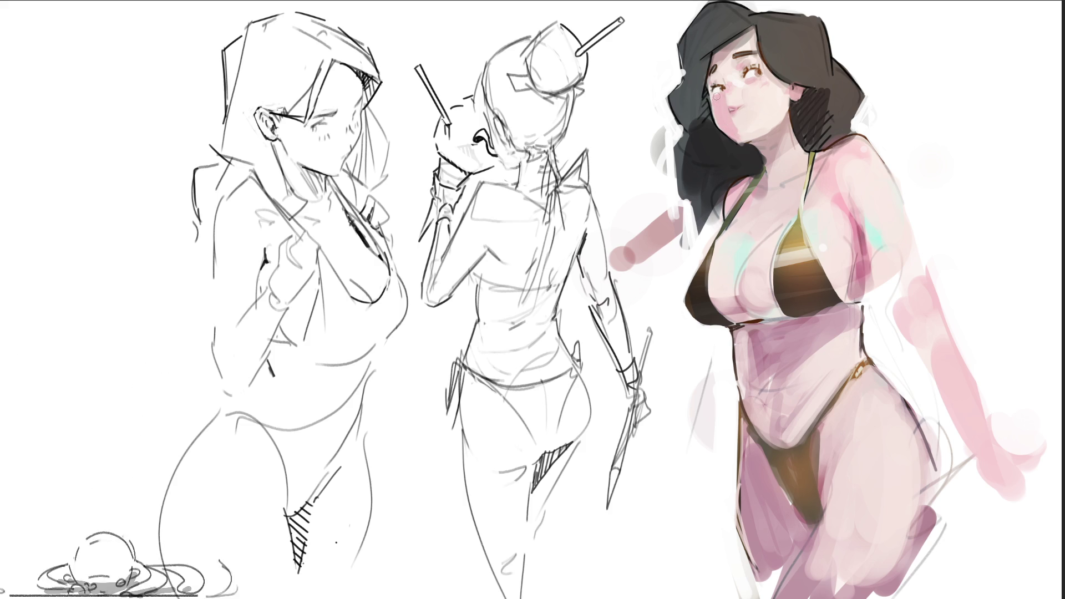
left_click_drag(714, 78, 722, 131)
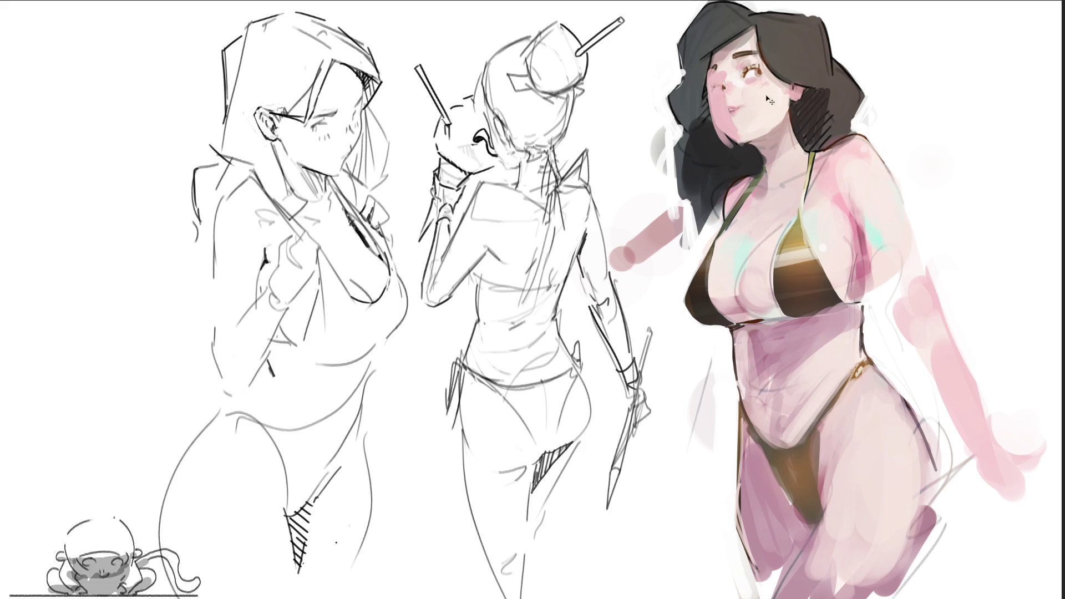
key("ctrl+z")
key("ctrl+z")
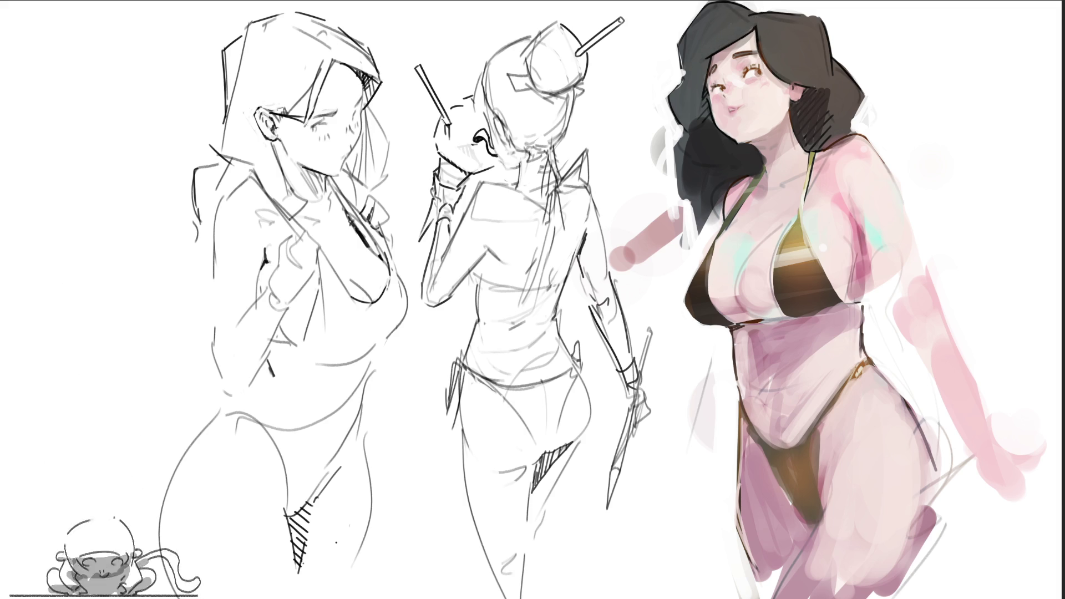
mouse_move(777, 21)
left_mouse_down()
mouse_move(822, 54)
mouse_move(784, 26)
left_mouse_up()
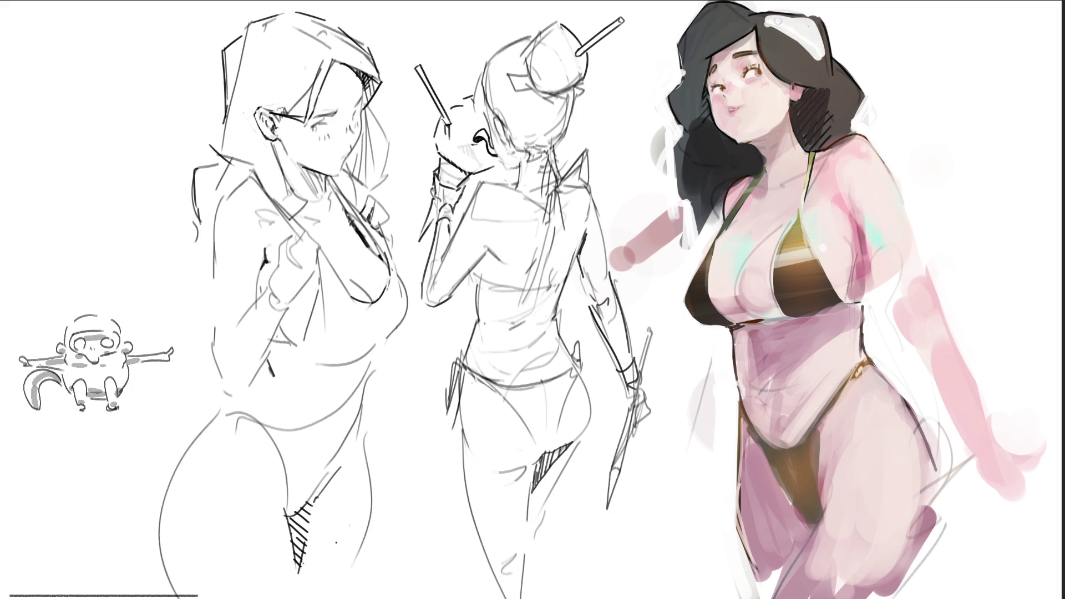
Undo the white hair highlight and draw the first letter B between the middle sketch figures.
key("ctrl+z")
key("ctrl+z")
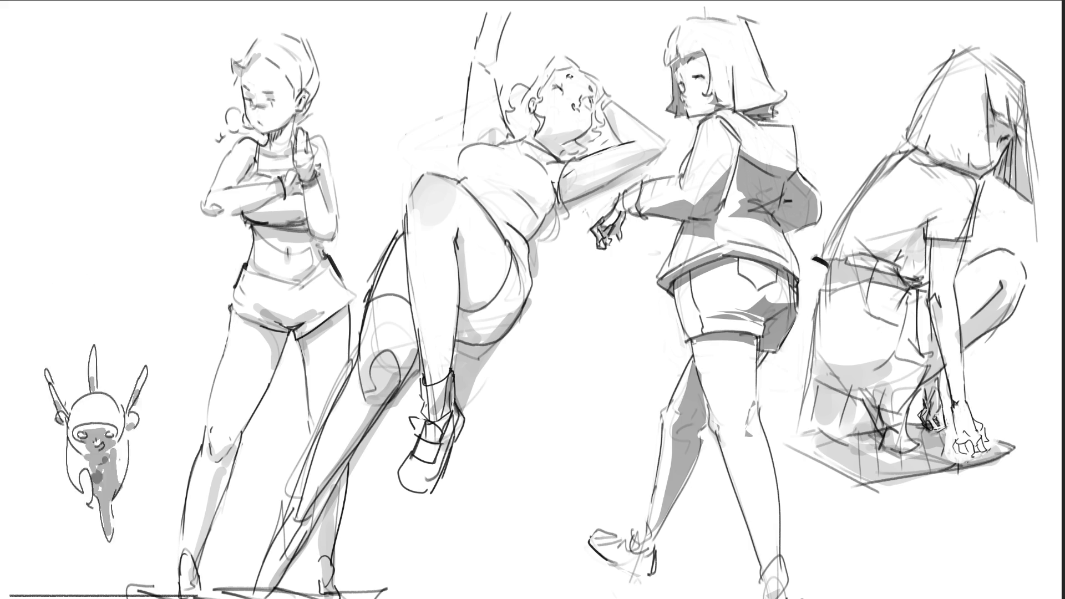
left_click_drag(560, 276, 561, 325)
Letter R and a final tailed B below the first B, then shift the drawing slightly right.
mouse_move(558, 322)
left_mouse_down()
mouse_move(559, 349)
mouse_move(526, 367)
mouse_move(602, 369)
left_mouse_up()
left_click_drag(549, 394, 566, 469)
mouse_move(594, 388)
left_mouse_down()
mouse_move(533, 422)
mouse_move(498, 510)
left_mouse_up()
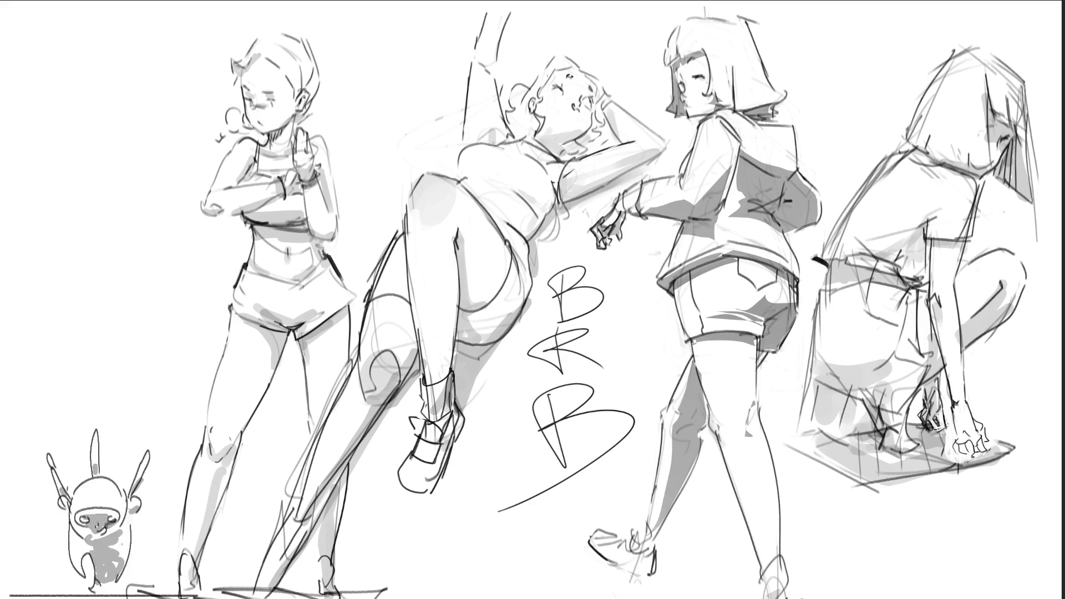
key("ctrl+t")
left_click_drag(787, 210, 805, 210)
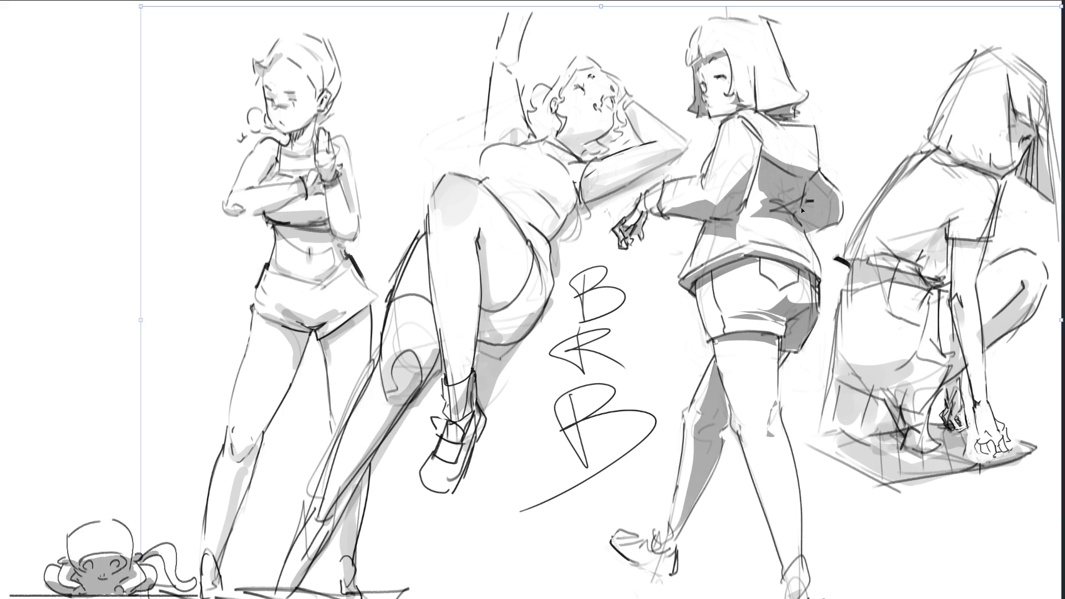
Commit the move and place the Sifu game card image on the canvas.
key("Return")
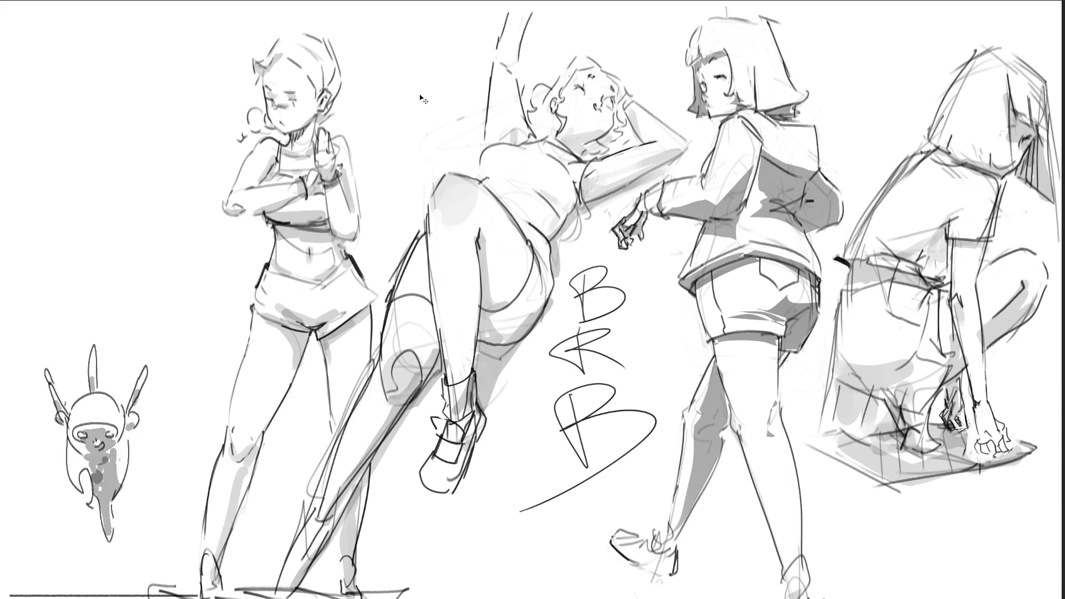
mouse_move(421, 95)
left_mouse_down()
mouse_move(498, 233)
mouse_move(6, 71)
mouse_move(50, 98)
mouse_move(83, 141)
mouse_move(152, 270)
left_mouse_up()
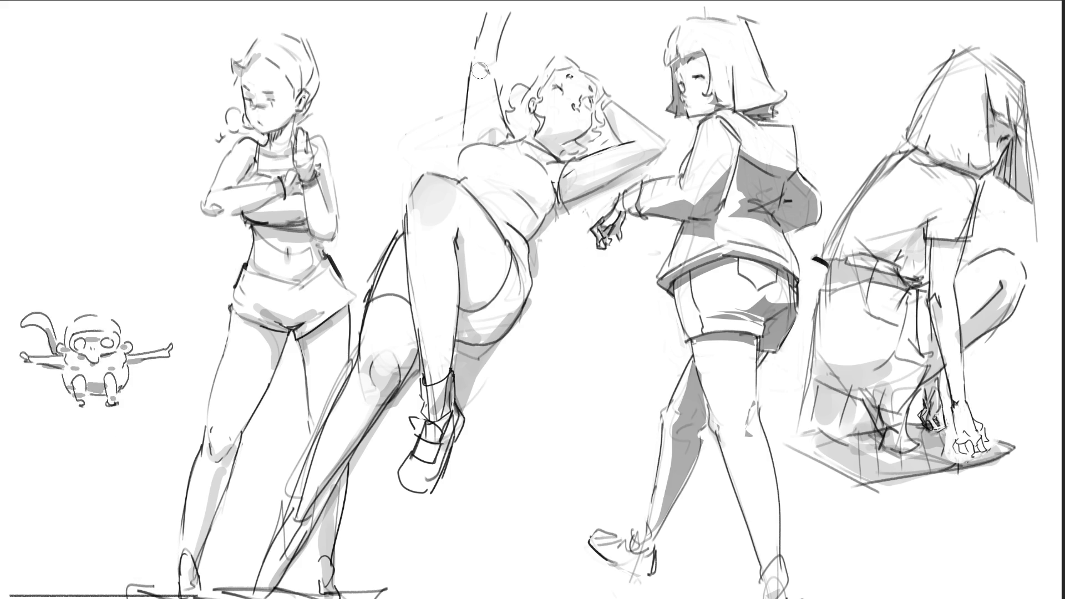
Ink the reclining figure's raised arm, redrawing the wobbly line straighter and adding both edges.
left_click_drag(471, 62, 476, 157)
key("ctrl+z")
left_click_drag(470, 61, 471, 145)
left_click_drag(469, 55, 464, 140)
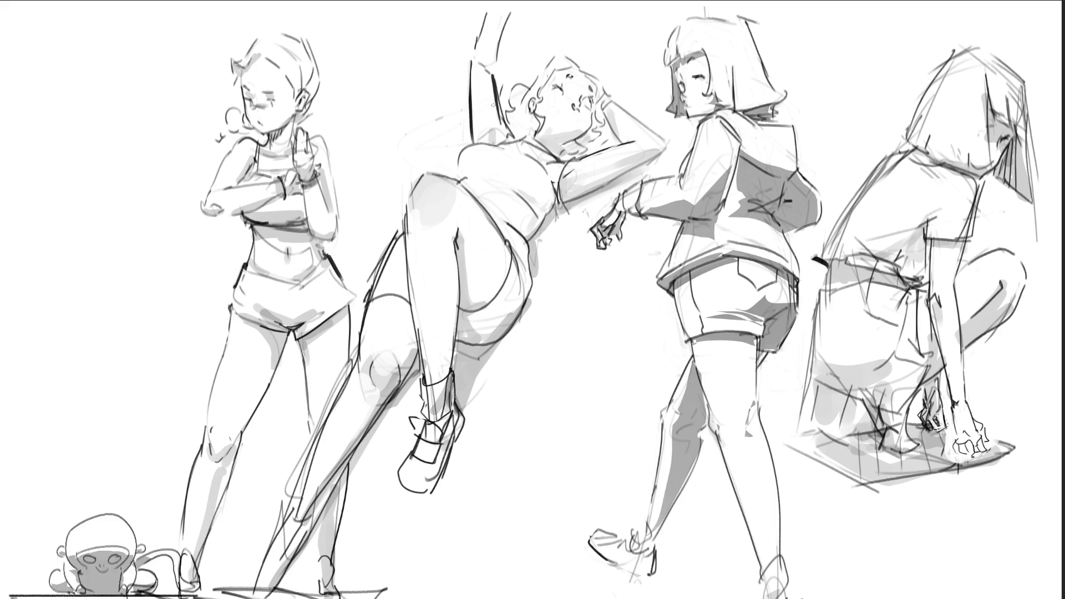
left_click_drag(493, 75, 512, 16)
left_click_drag(469, 56, 485, 12)
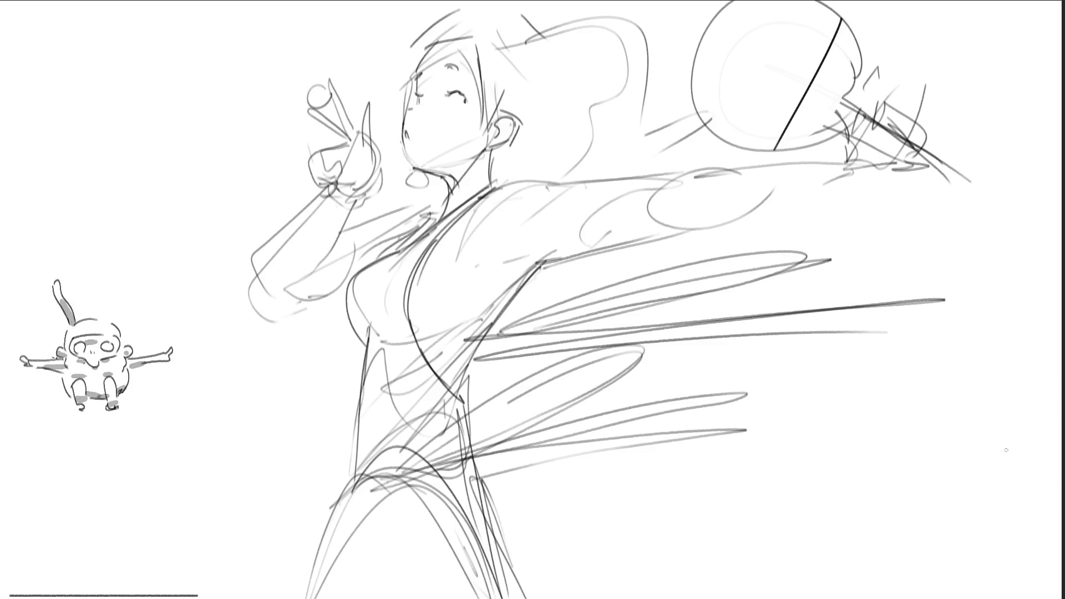
Mirror the canvas, move the whole sketch right, then test and undo a stick stroke.
key("m")
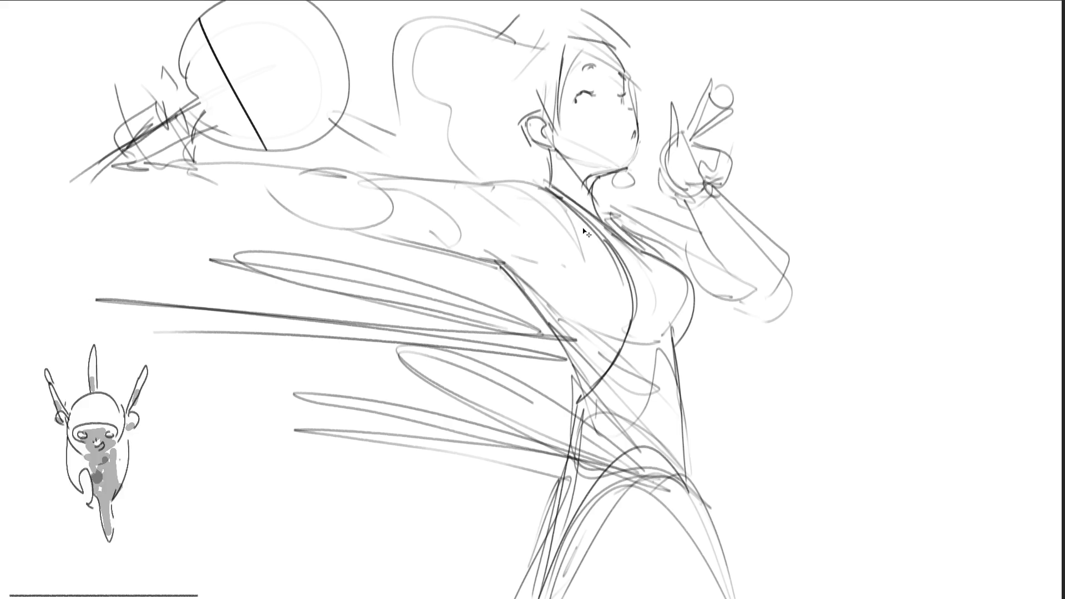
key("ctrl+t")
left_click_drag(560, 227, 704, 225)
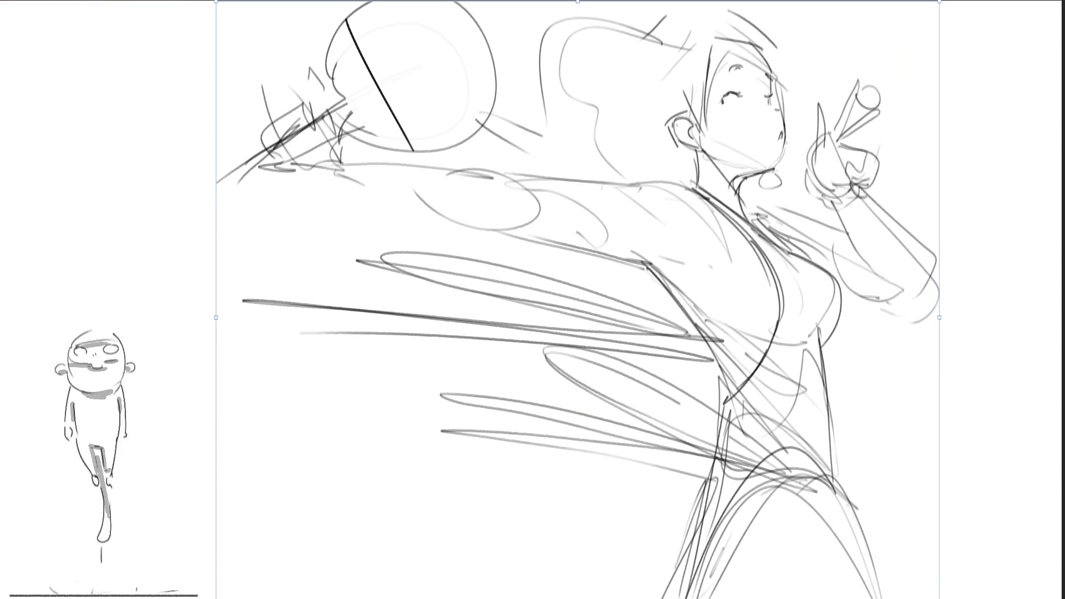
key("Return")
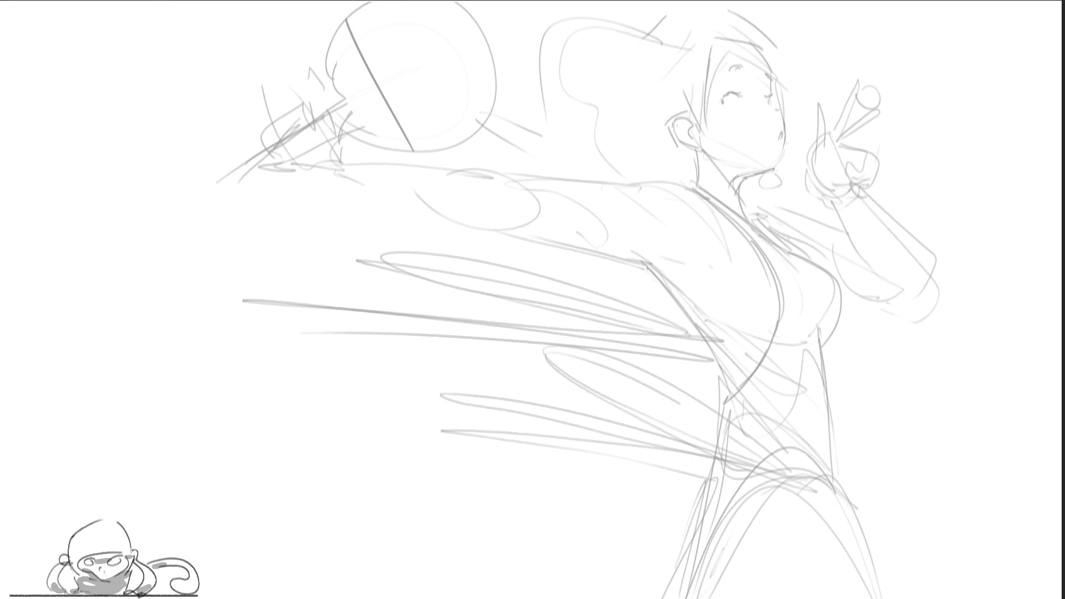
mouse_move(831, 131)
left_mouse_down()
mouse_move(861, 72)
mouse_move(835, 137)
left_mouse_up()
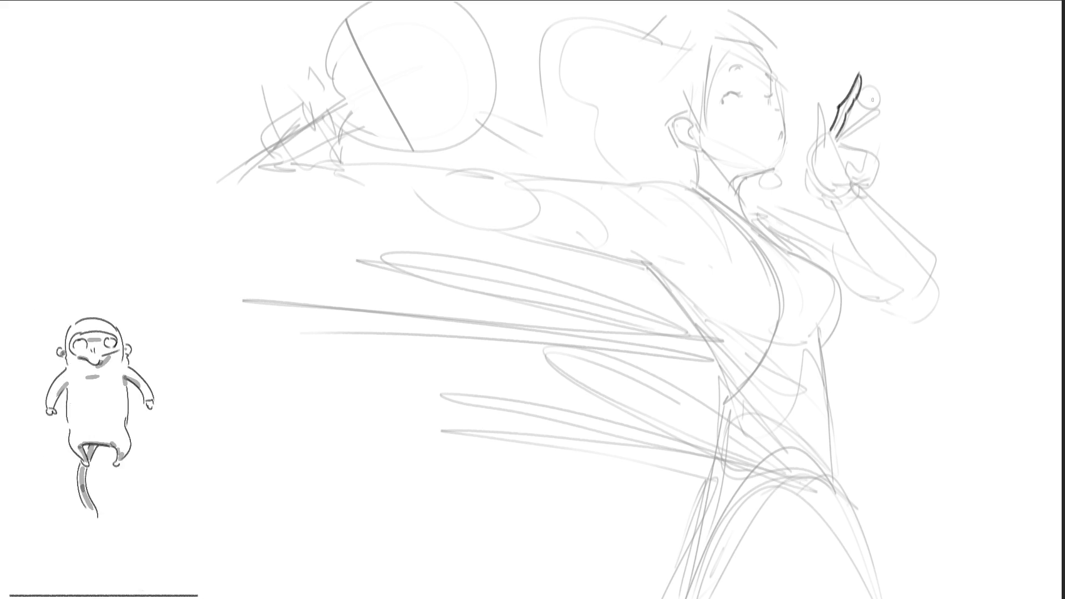
key("ctrl+z")
key("ctrl+z")
key("ctrl+z")
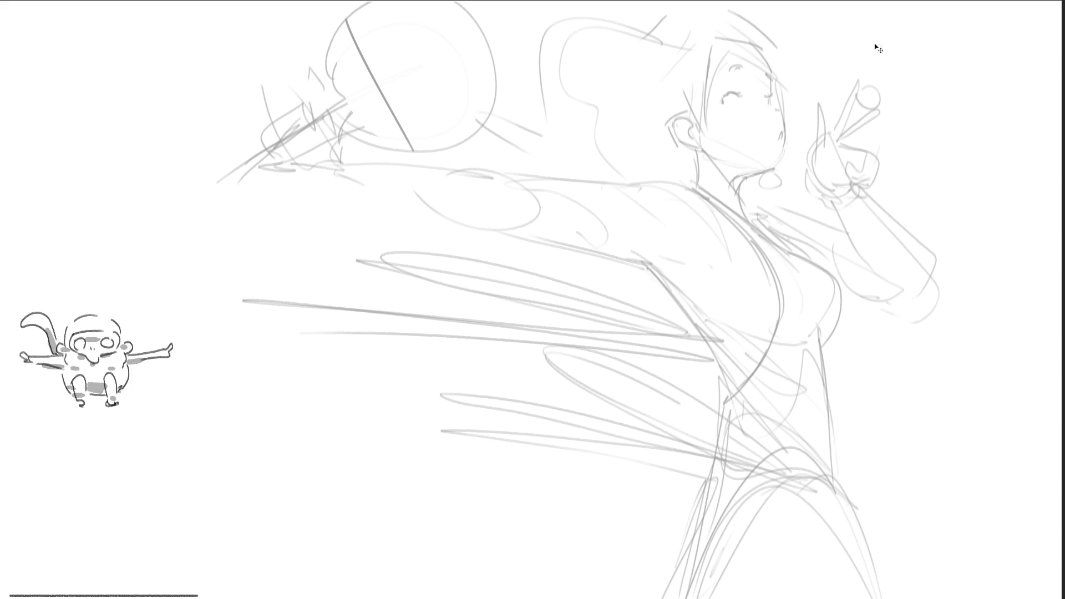
Ink the raised hand's fingers, the wrist bracelet and both forearm edges.
mouse_move(830, 133)
left_mouse_down()
mouse_move(836, 114)
mouse_move(844, 136)
mouse_move(861, 83)
mouse_move(839, 102)
mouse_move(860, 79)
mouse_move(855, 100)
mouse_move(834, 110)
mouse_move(860, 78)
mouse_move(855, 110)
mouse_move(876, 110)
mouse_move(860, 126)
mouse_move(879, 114)
mouse_move(873, 120)
mouse_move(871, 104)
mouse_move(880, 114)
mouse_move(850, 141)
mouse_move(865, 135)
mouse_move(854, 147)
mouse_move(874, 178)
mouse_move(845, 179)
mouse_move(870, 168)
left_mouse_up()
key("ctrl+z")
key("ctrl+z")
key("ctrl+z")
key("ctrl+z")
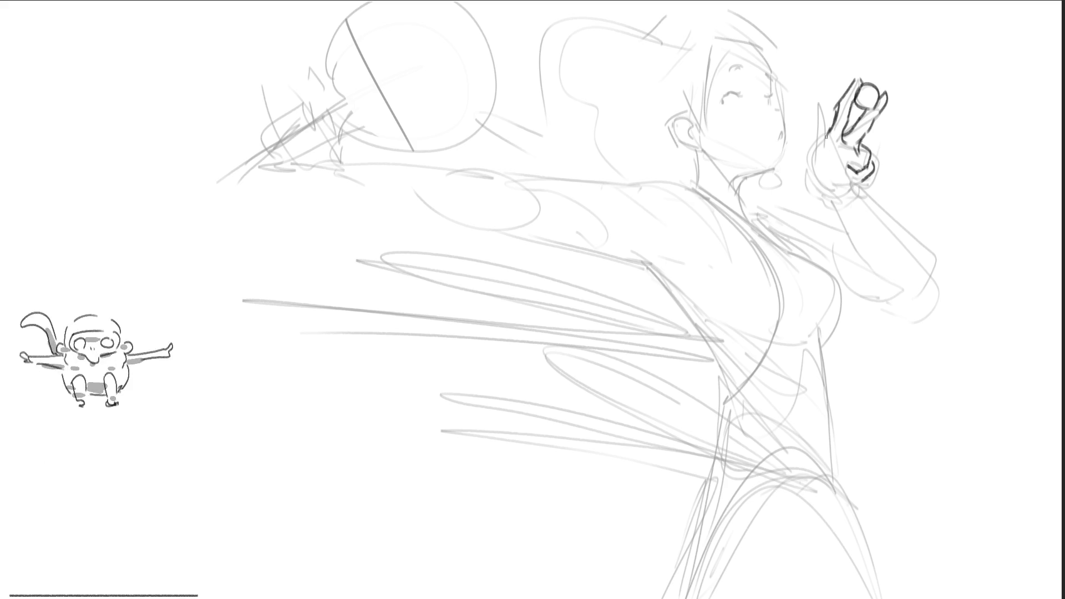
mouse_move(811, 116)
left_mouse_down()
mouse_move(826, 139)
mouse_move(818, 181)
mouse_move(835, 173)
mouse_move(826, 191)
mouse_move(853, 188)
mouse_move(822, 189)
mouse_move(846, 187)
mouse_move(863, 149)
mouse_move(875, 165)
left_mouse_up()
mouse_move(865, 170)
left_mouse_down()
mouse_move(873, 161)
mouse_move(877, 172)
left_mouse_up()
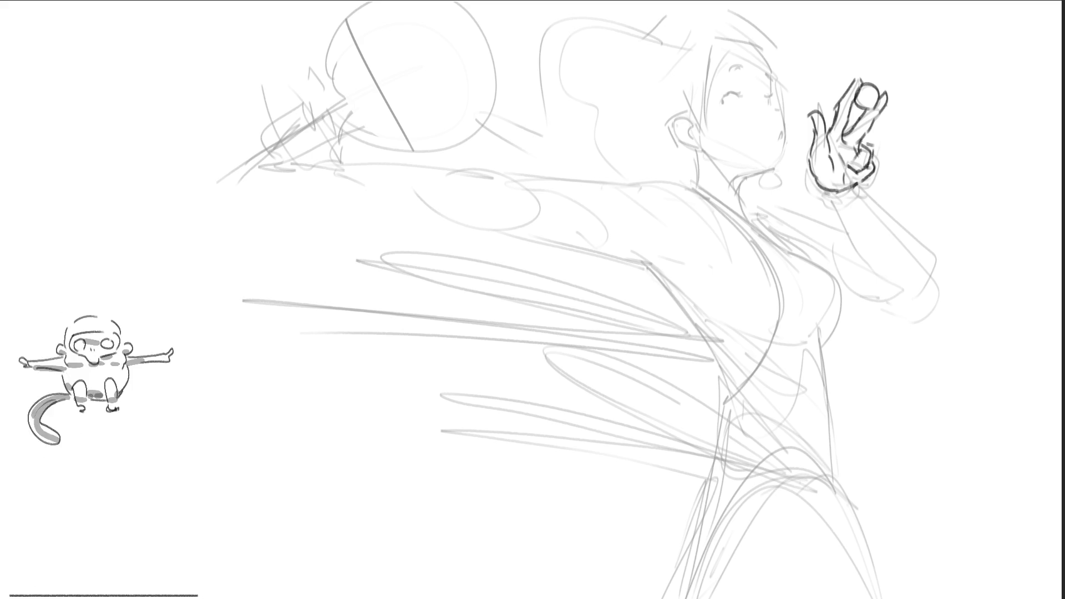
mouse_move(821, 189)
left_mouse_down()
mouse_move(833, 202)
mouse_move(857, 187)
left_mouse_up()
left_click_drag(837, 206, 854, 197)
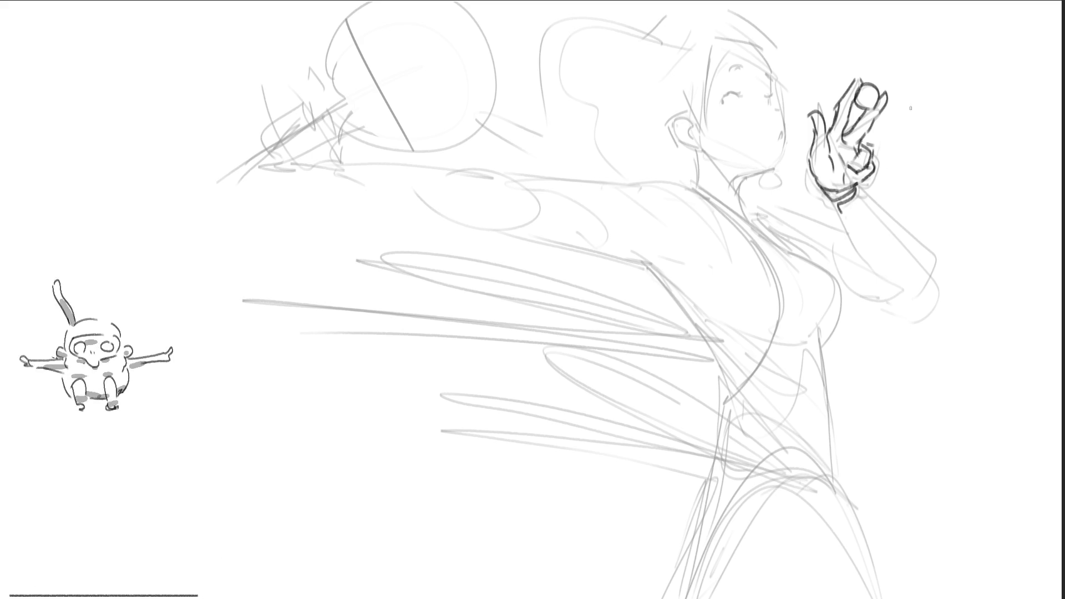
left_click_drag(856, 190, 939, 272)
left_click_drag(838, 209, 877, 266)
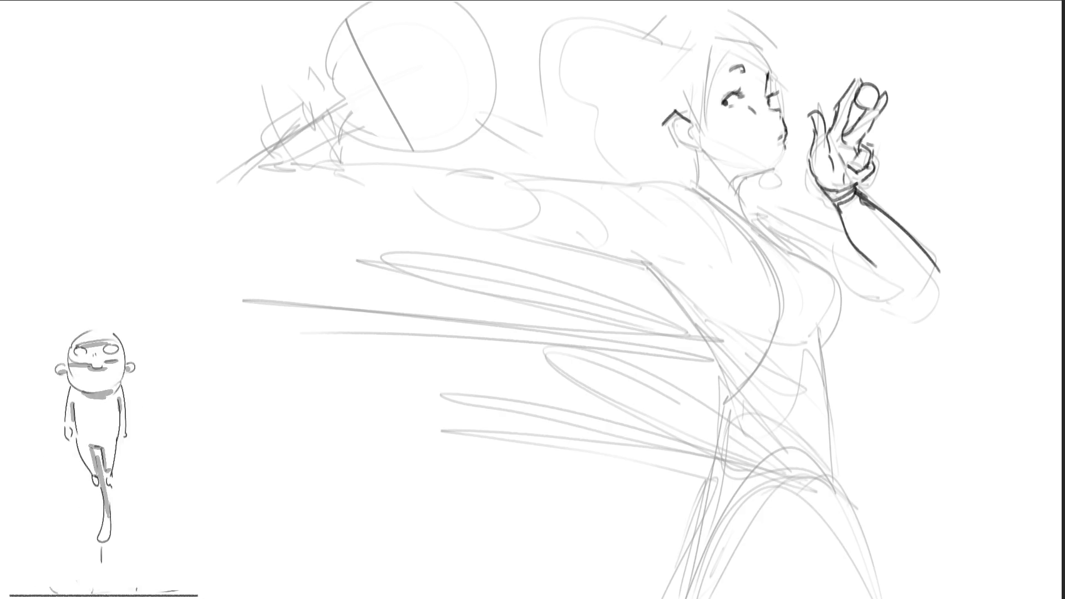
Ink the jaw and neck line, the lines by the ear, and a curve behind the head.
left_click_drag(772, 168, 736, 194)
mouse_move(692, 154)
left_mouse_down()
mouse_move(700, 147)
mouse_move(718, 160)
left_mouse_up()
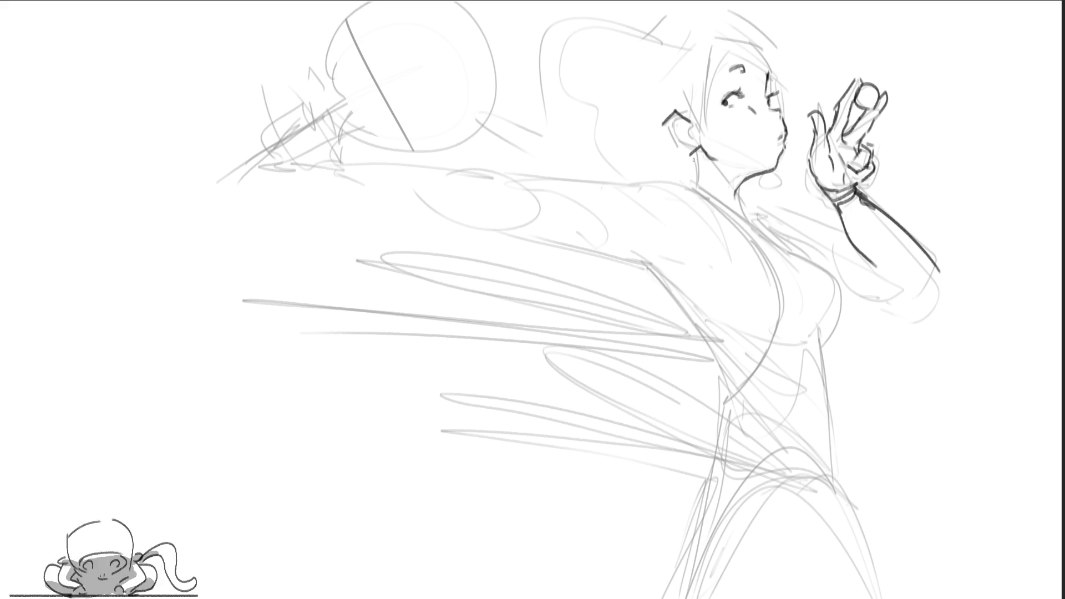
left_click_drag(690, 154, 697, 181)
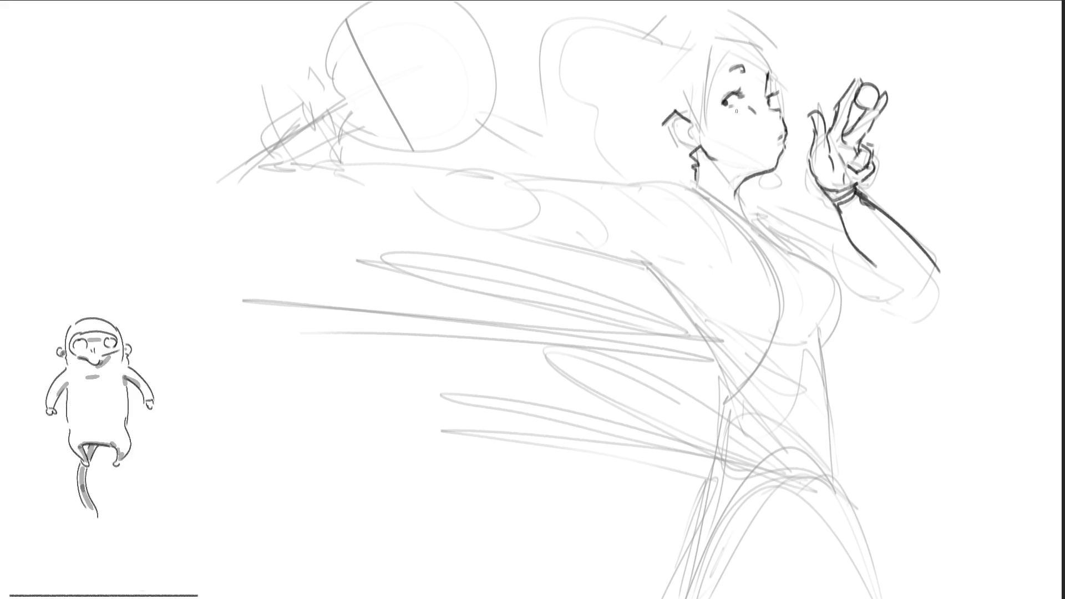
mouse_move(584, 129)
left_mouse_down()
mouse_move(613, 167)
mouse_move(657, 170)
left_mouse_up()
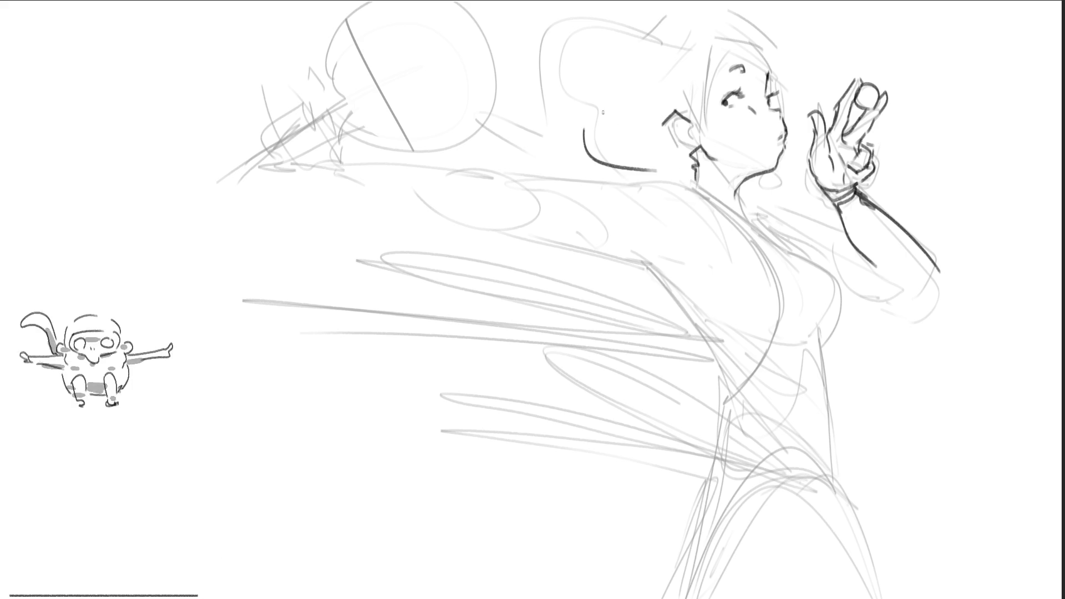
Ink the hair strands, the bun top, the hairline and the left cheek contour.
left_click_drag(578, 115, 525, 86)
left_click_drag(537, 29, 648, 1)
left_click_drag(737, 1, 770, 44)
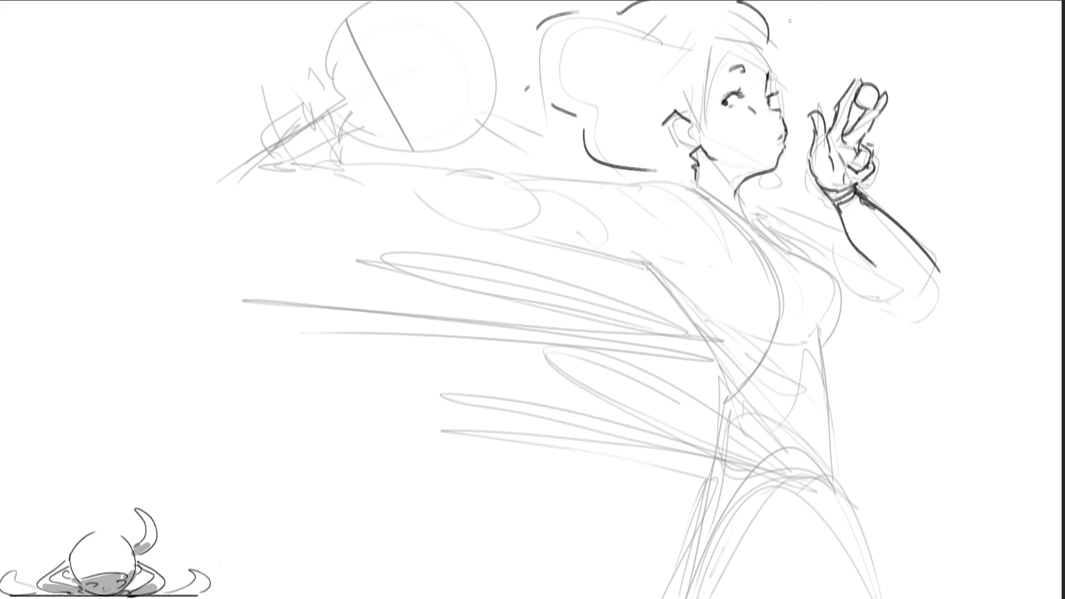
mouse_move(692, 120)
left_mouse_down()
mouse_move(713, 49)
mouse_move(758, 36)
mouse_move(773, 66)
left_mouse_up()
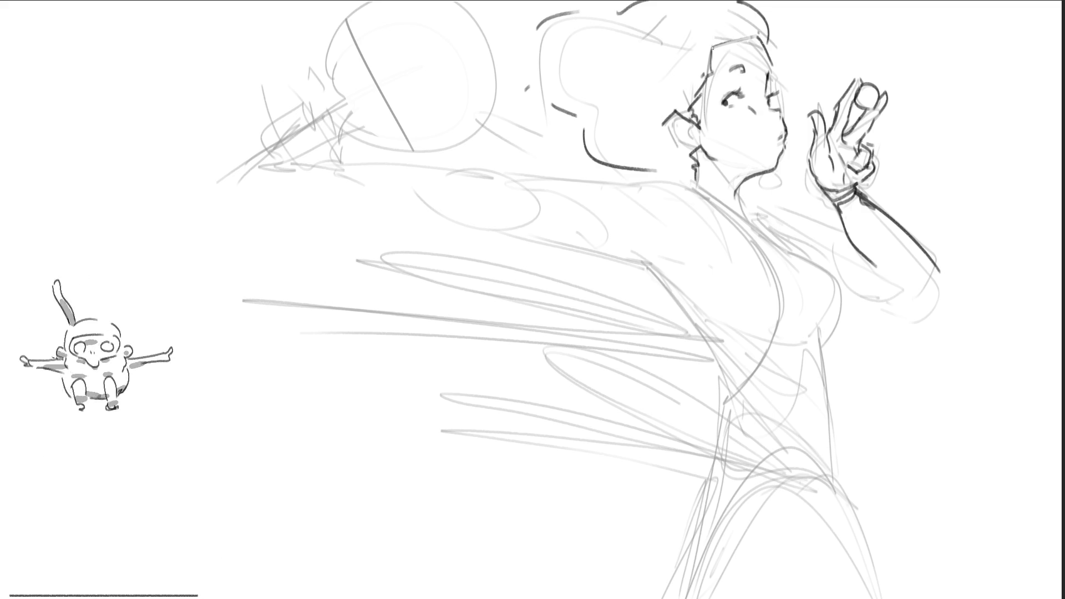
mouse_move(722, 40)
left_mouse_down()
mouse_move(704, 46)
mouse_move(755, 35)
mouse_move(771, 59)
left_mouse_up()
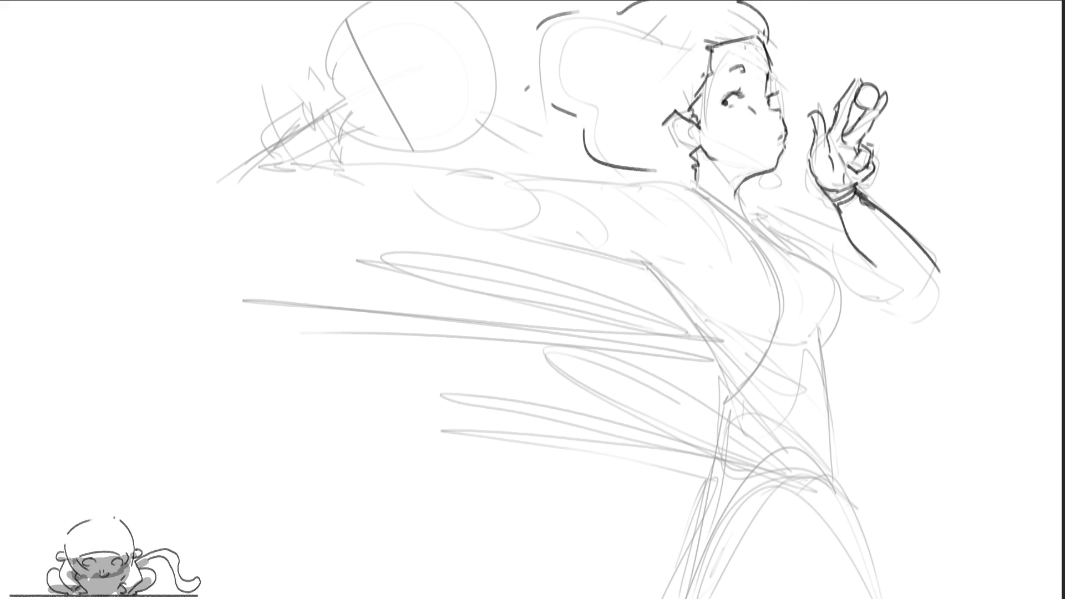
left_click_drag(766, 40, 772, 54)
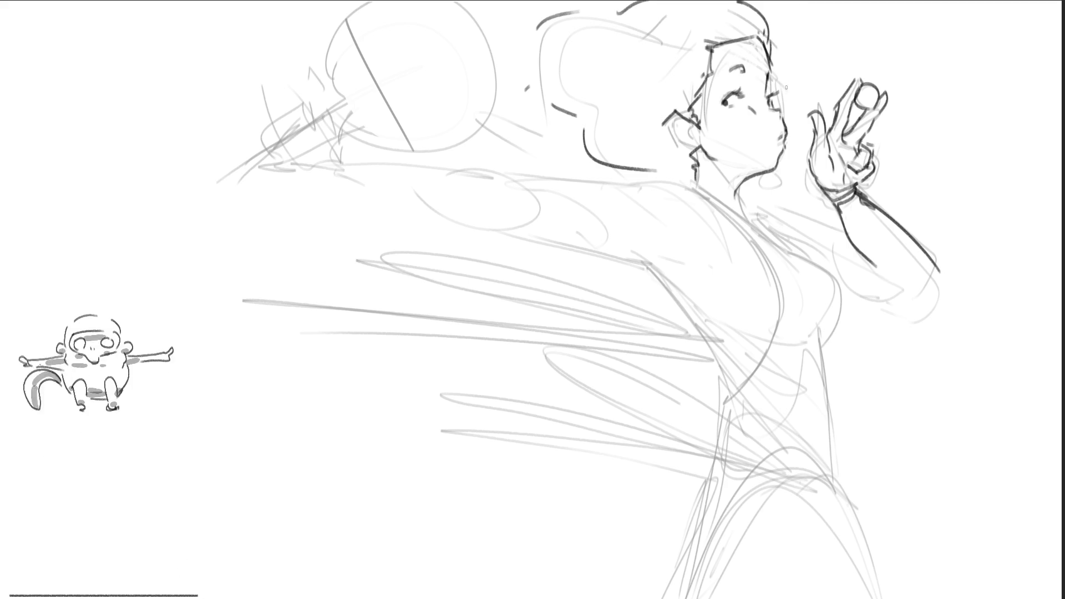
mouse_move(769, 75)
left_mouse_down()
mouse_move(775, 107)
mouse_move(770, 78)
left_mouse_up()
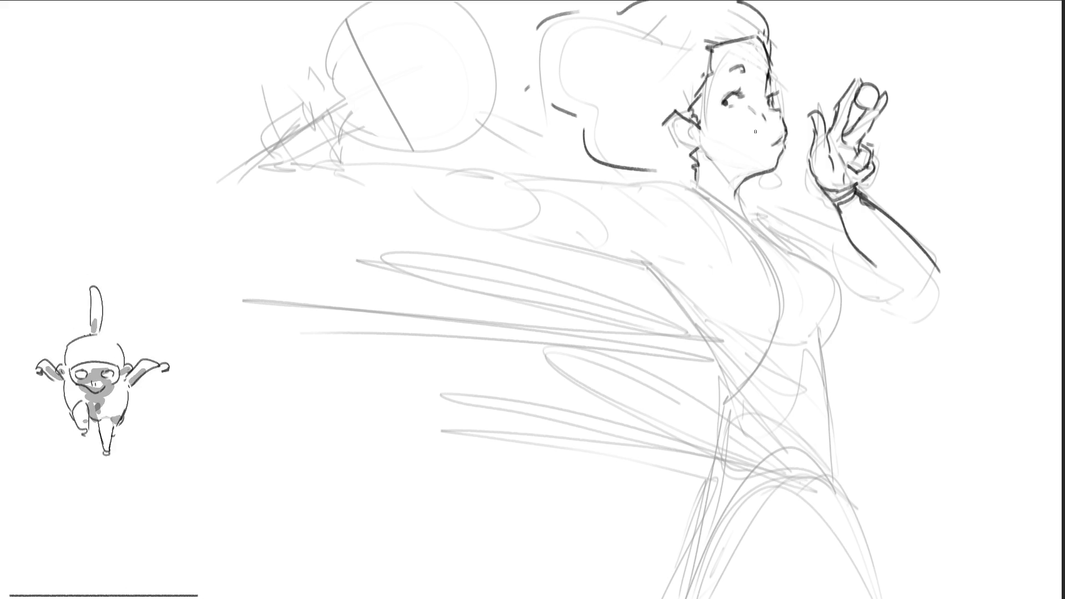
mouse_move(716, 147)
left_mouse_down()
mouse_move(708, 80)
mouse_move(674, 145)
mouse_move(688, 169)
mouse_move(739, 152)
mouse_move(692, 130)
left_mouse_up()
Shift the selected ear and cheek strokes with Free Transform, deselect, then ink the neckline.
key("ctrl+t")
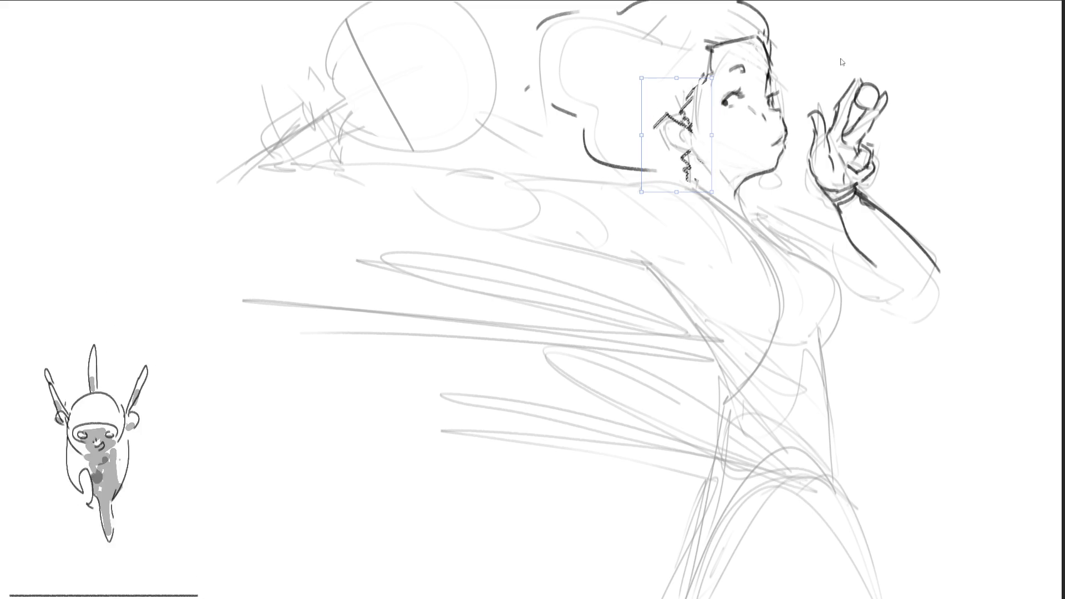
key("l")
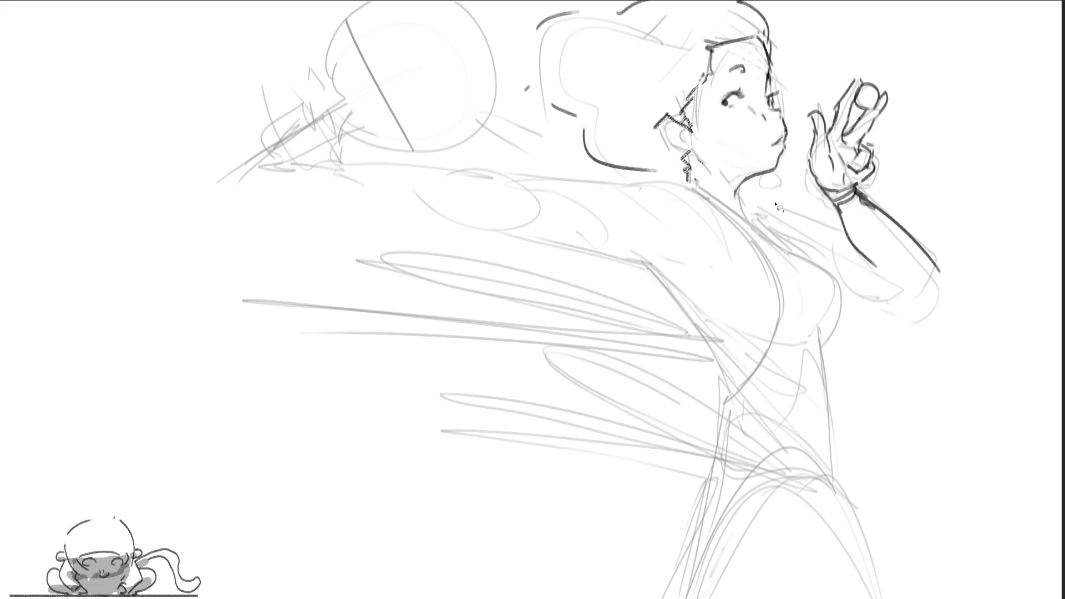
key("ctrl+d")
key("b")
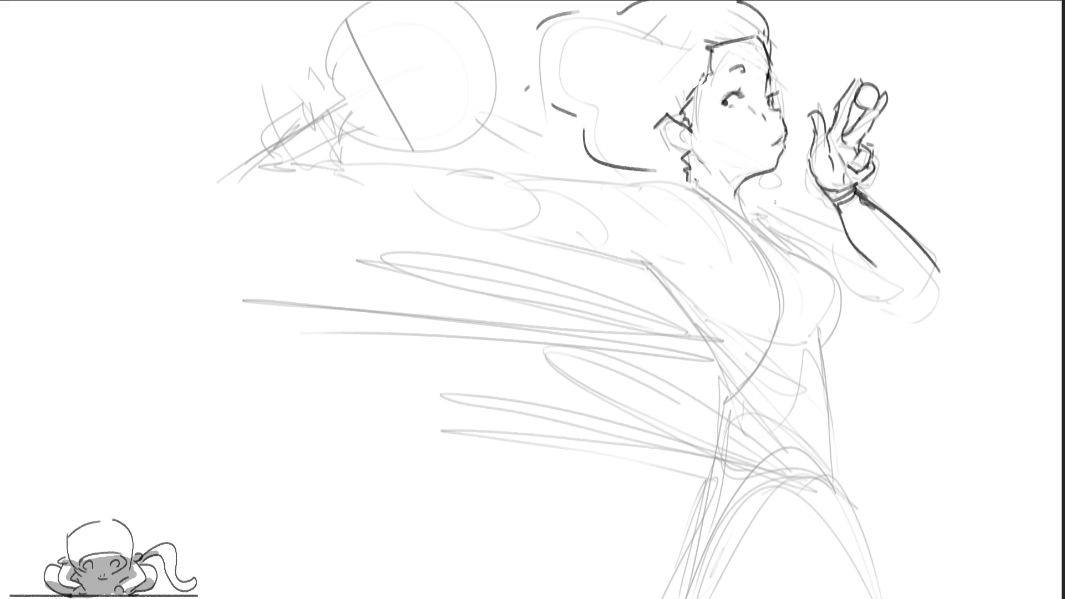
left_click_drag(715, 198, 767, 235)
Ink the neck and a flatter shoulder line, redoing the first shoulder stroke.
left_click_drag(735, 188, 765, 227)
mouse_move(646, 185)
left_mouse_down()
mouse_move(686, 176)
mouse_move(728, 218)
mouse_move(737, 261)
left_mouse_up()
key("ctrl+z")
left_click_drag(659, 231, 725, 240)
left_click_drag(659, 243, 721, 248)
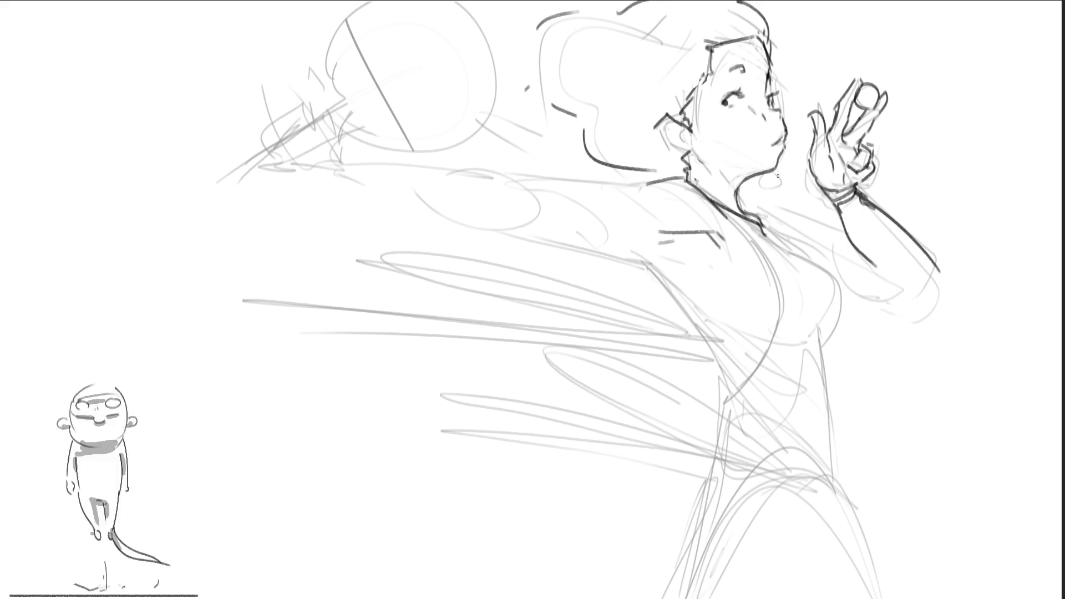
mouse_move(645, 258)
left_mouse_down()
mouse_move(678, 261)
mouse_move(699, 324)
left_mouse_up()
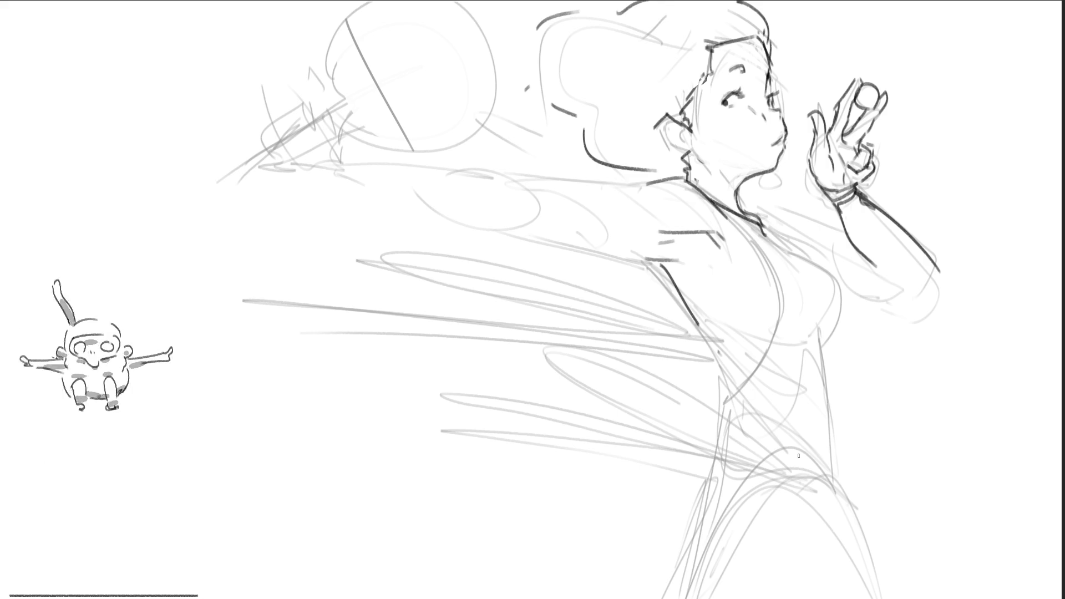
Ink the outstretched arm's edges, undo the elbow strokes, and trace the torso below the arm.
left_click_drag(556, 232, 635, 261)
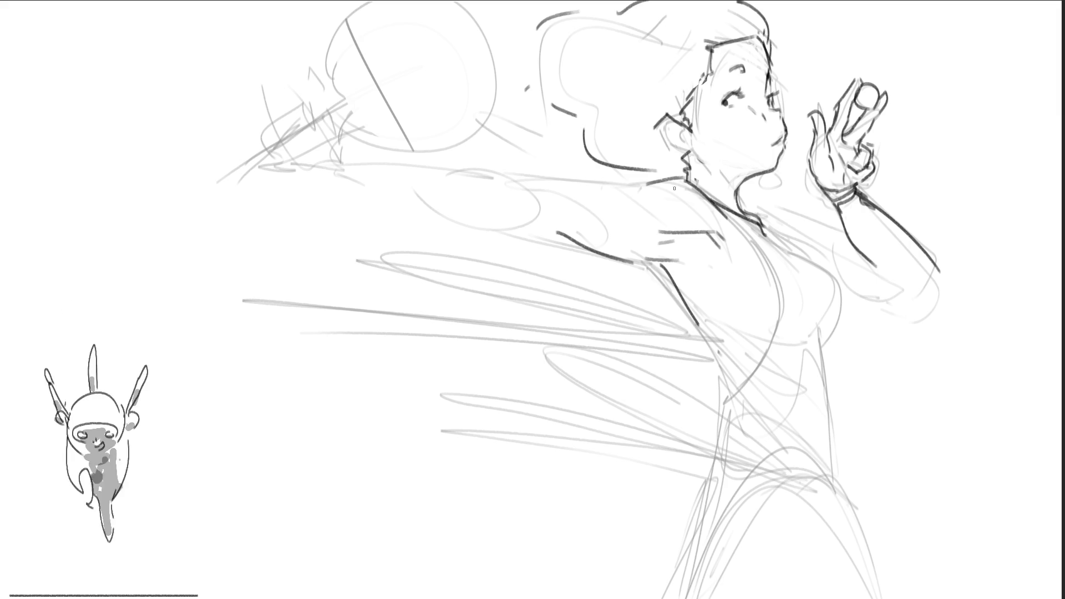
left_click_drag(414, 195, 544, 229)
left_click_drag(565, 184, 660, 188)
left_click_drag(561, 182, 410, 170)
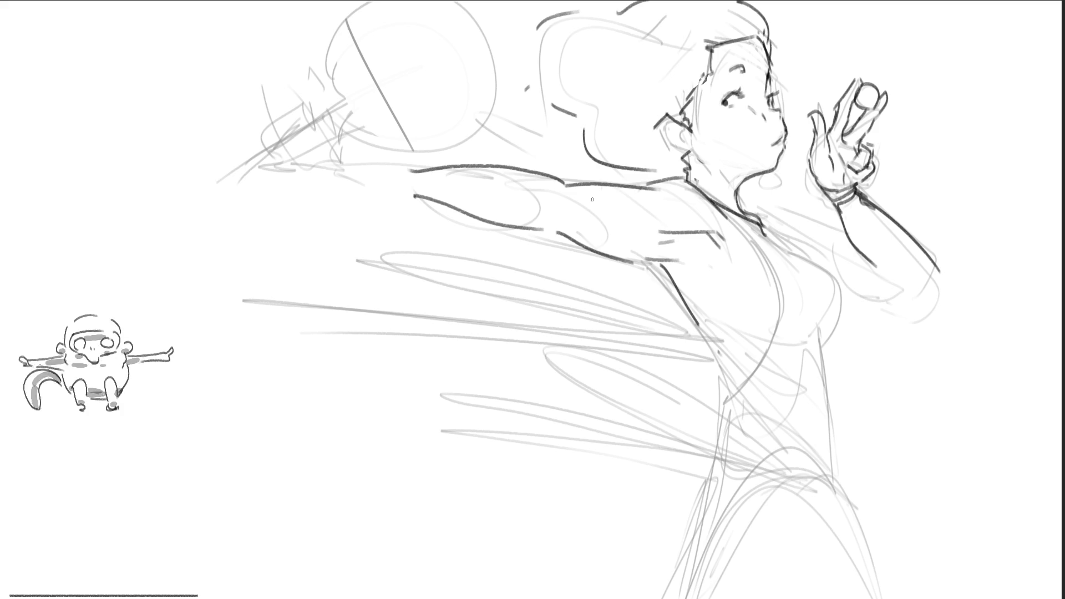
mouse_move(534, 205)
left_mouse_down()
mouse_move(580, 202)
mouse_move(549, 216)
left_mouse_up()
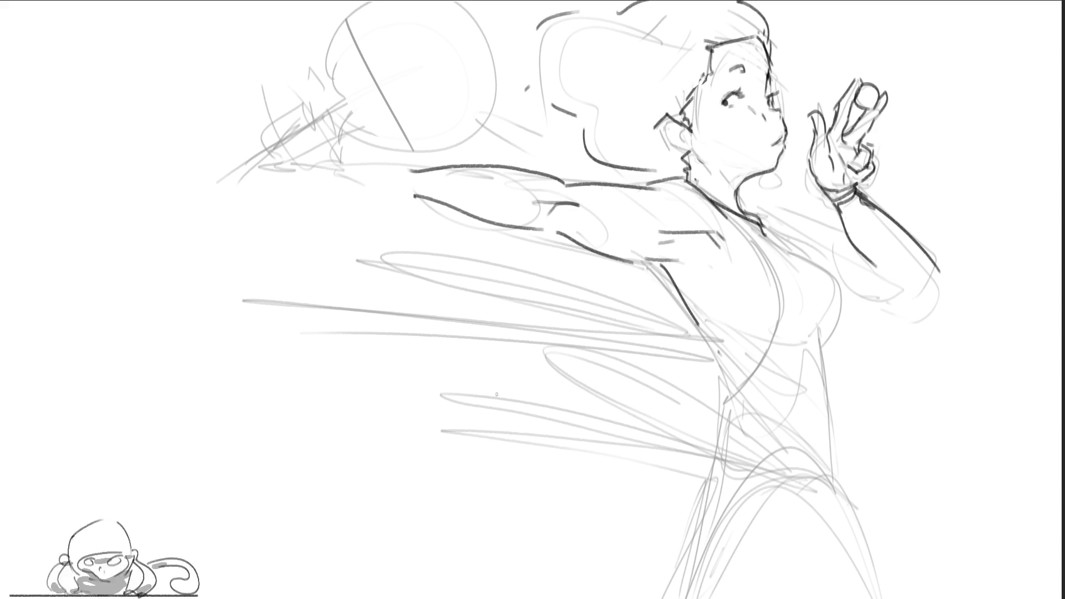
key("ctrl+z")
key("ctrl+z")
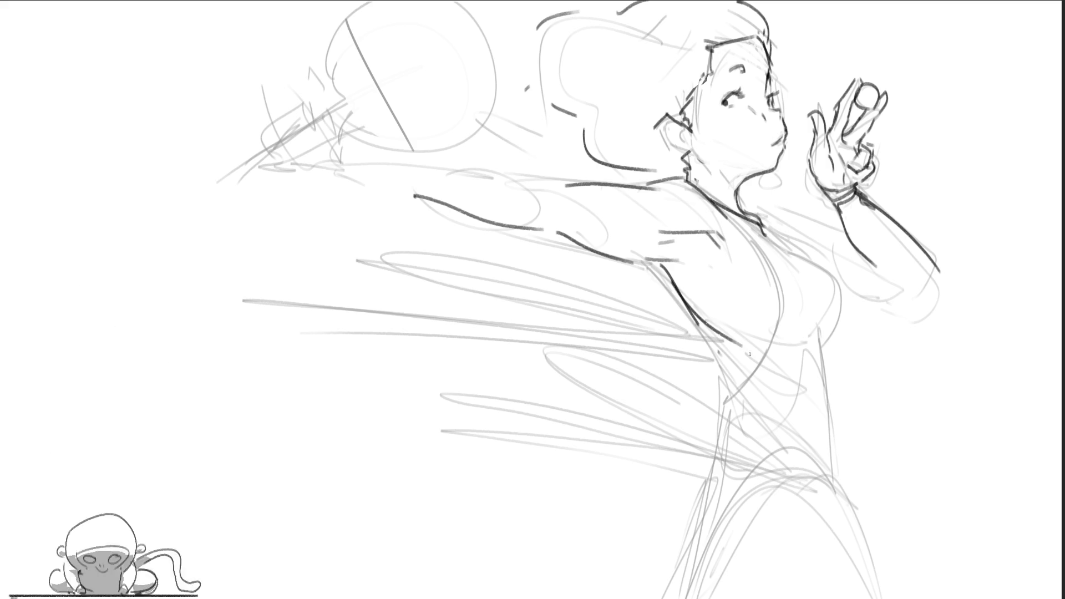
left_click_drag(655, 265, 722, 353)
Redraw the lower torso line darker, then ink the top's neckline and inner chest curve.
key("ctrl+z")
left_click_drag(693, 319, 738, 363)
key("ctrl+z")
left_click_drag(697, 325, 723, 363)
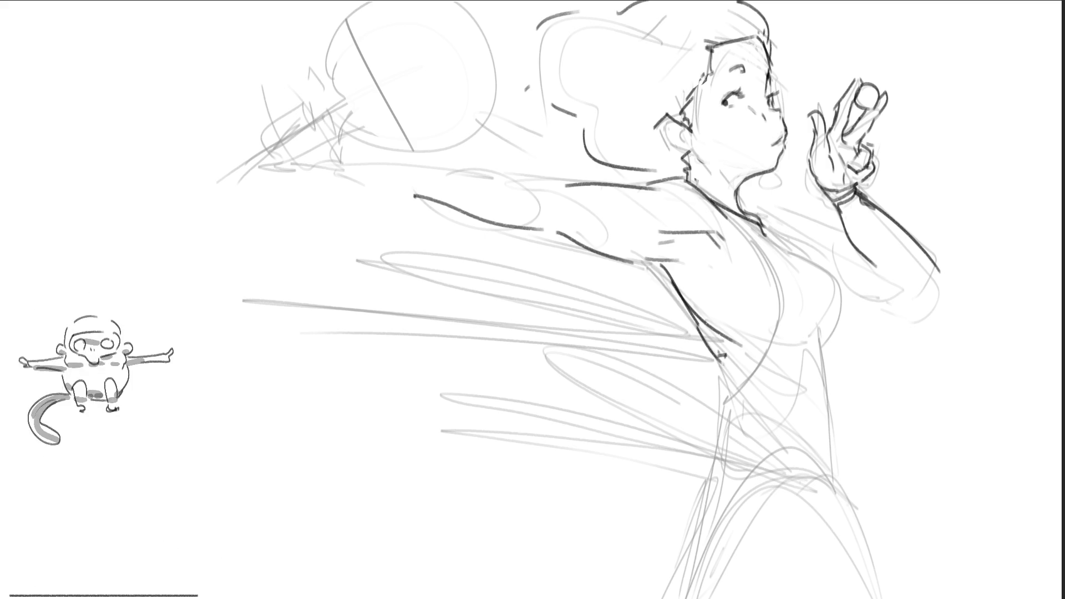
left_click_drag(725, 210, 849, 337)
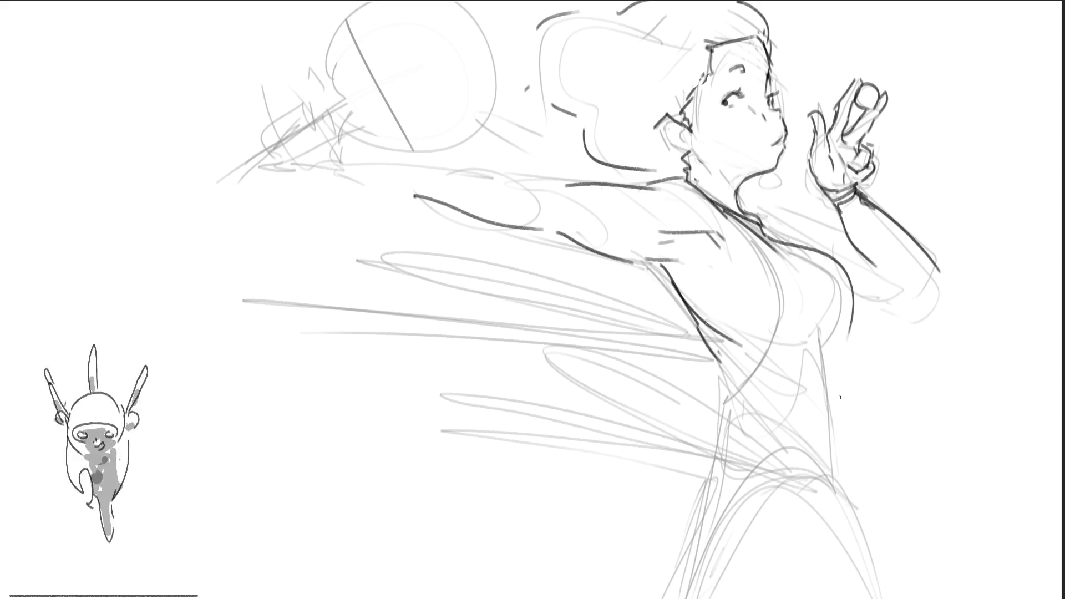
left_click_drag(727, 211, 733, 383)
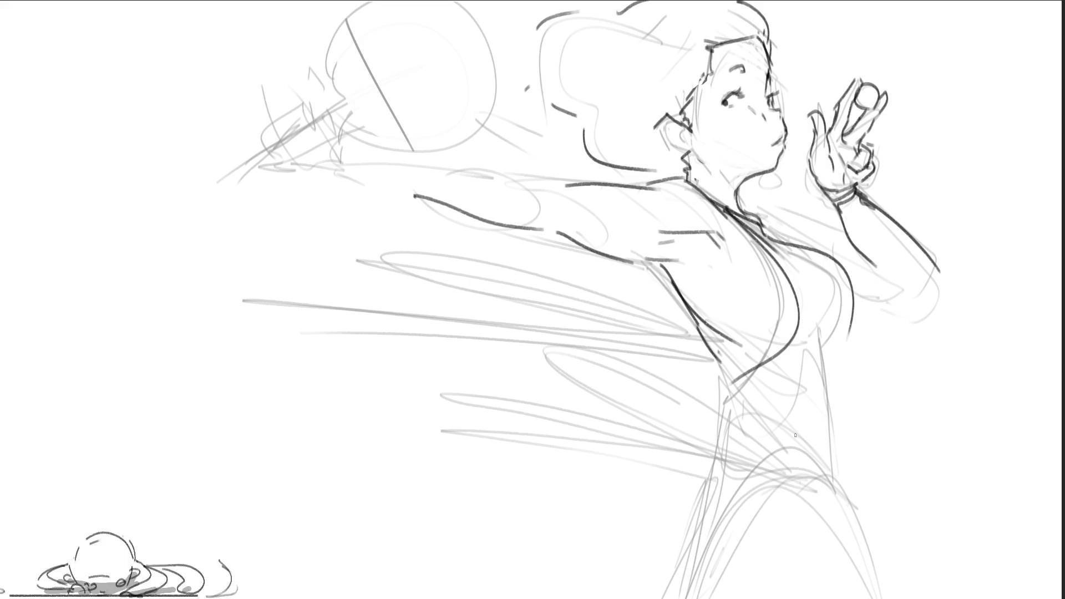
Ink the strokes under the chest and the long side line below it, redoing each once.
mouse_move(771, 331)
left_mouse_down()
mouse_move(849, 332)
mouse_move(841, 340)
left_mouse_up()
key("ctrl+z")
key("ctrl+z")
mouse_move(846, 331)
left_mouse_down()
mouse_move(825, 349)
mouse_move(830, 371)
left_mouse_up()
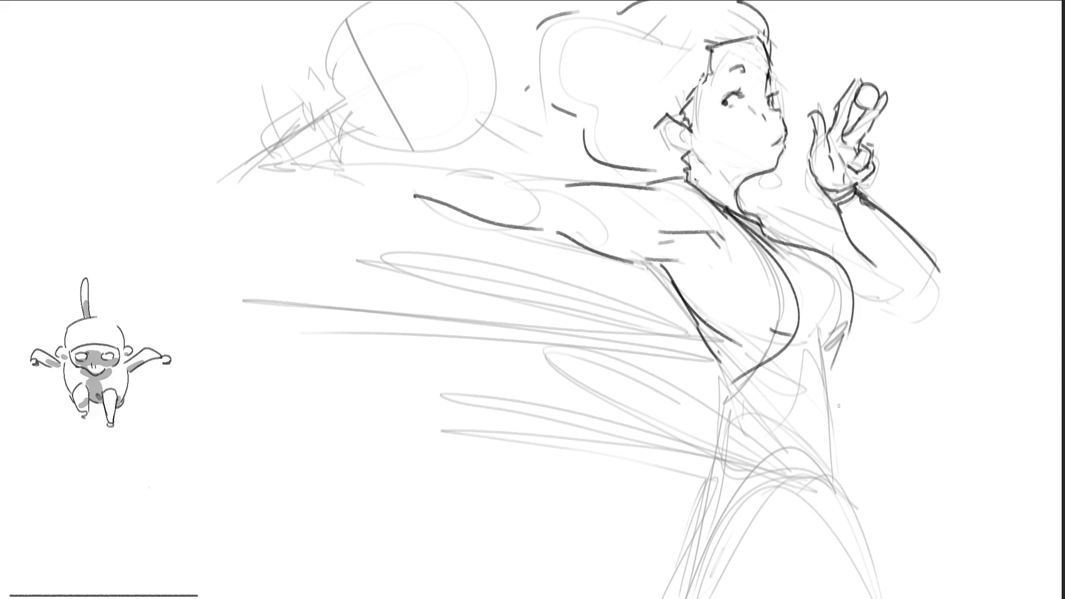
left_click_drag(846, 331, 825, 479)
key("ctrl+z")
left_click_drag(845, 334, 836, 478)
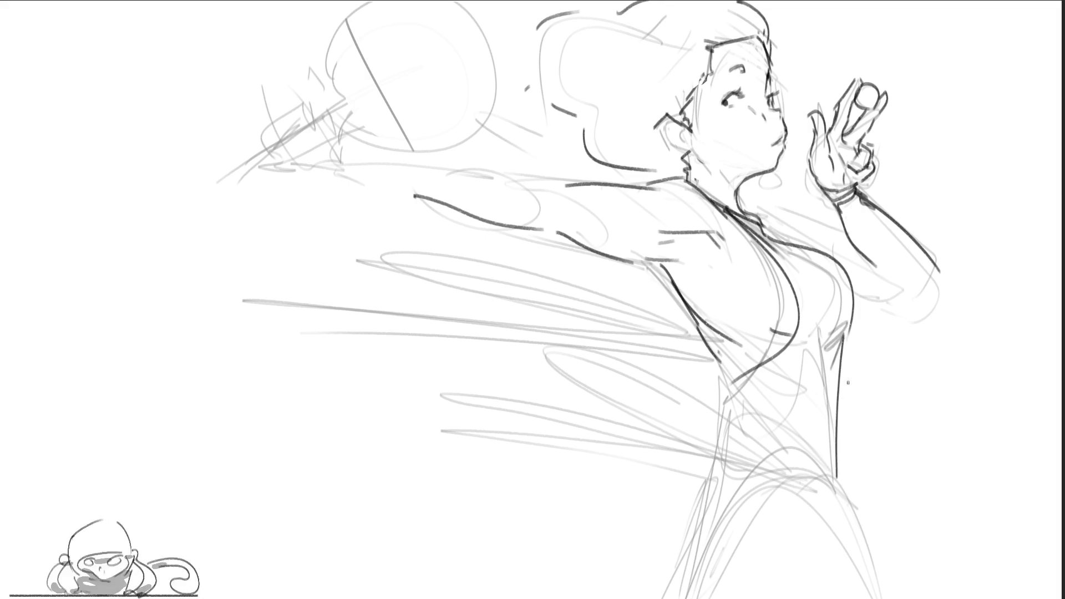
left_click_drag(813, 324, 810, 350)
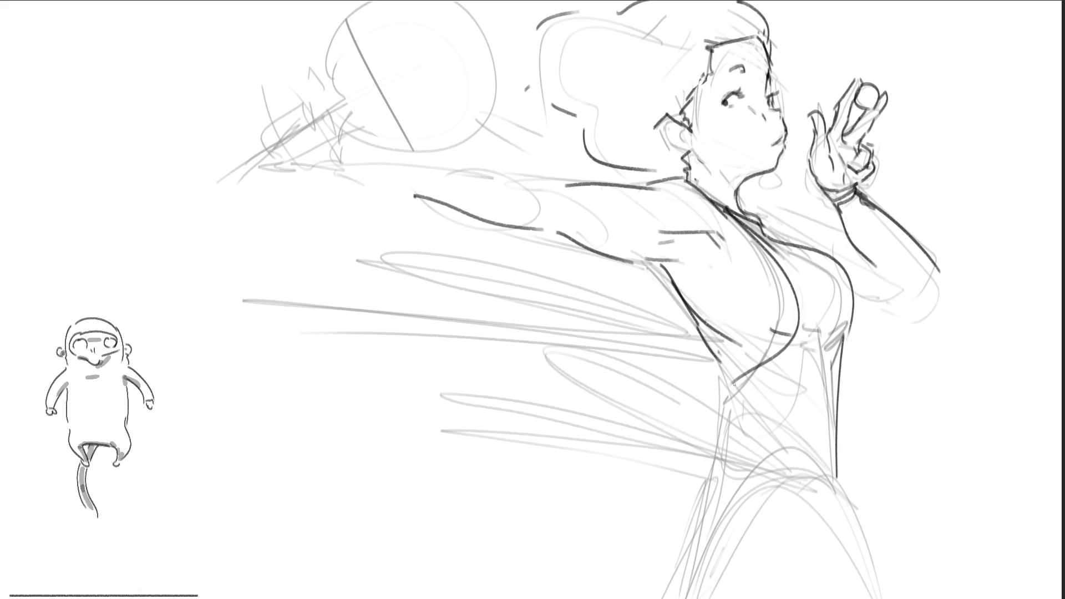
Ink the waist V-stroke, a slightly higher waist arch, and the left hip line.
mouse_move(723, 372)
left_mouse_down()
mouse_move(727, 403)
mouse_move(738, 385)
mouse_move(752, 395)
mouse_move(717, 456)
left_mouse_up()
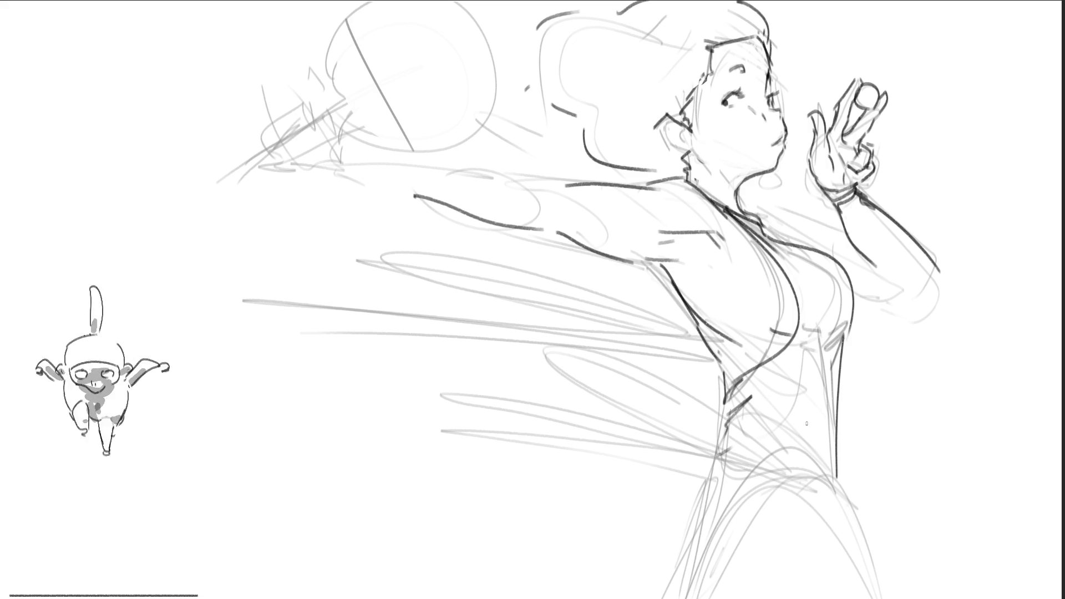
left_click_drag(686, 591, 835, 490)
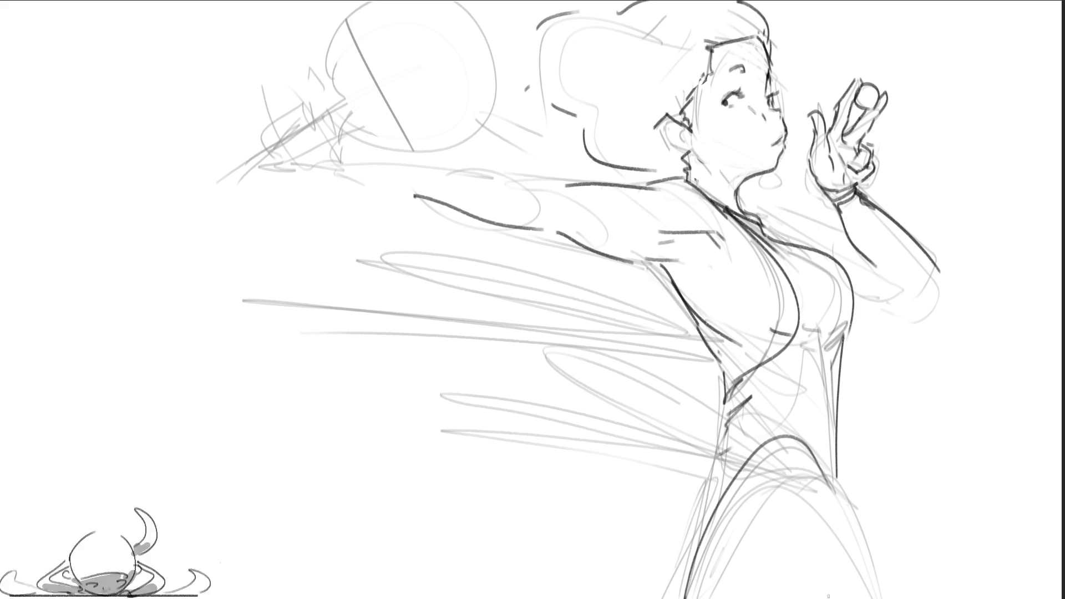
key("ctrl+z")
mouse_move(673, 558)
left_mouse_down()
mouse_move(724, 479)
mouse_move(835, 477)
mouse_move(861, 598)
left_mouse_up()
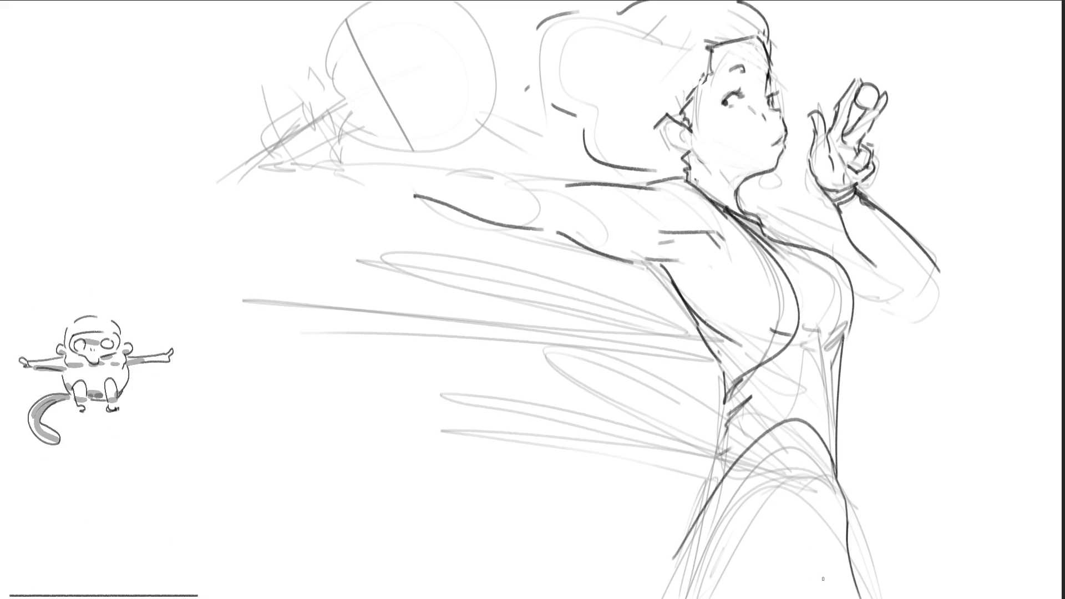
left_click_drag(716, 503, 650, 598)
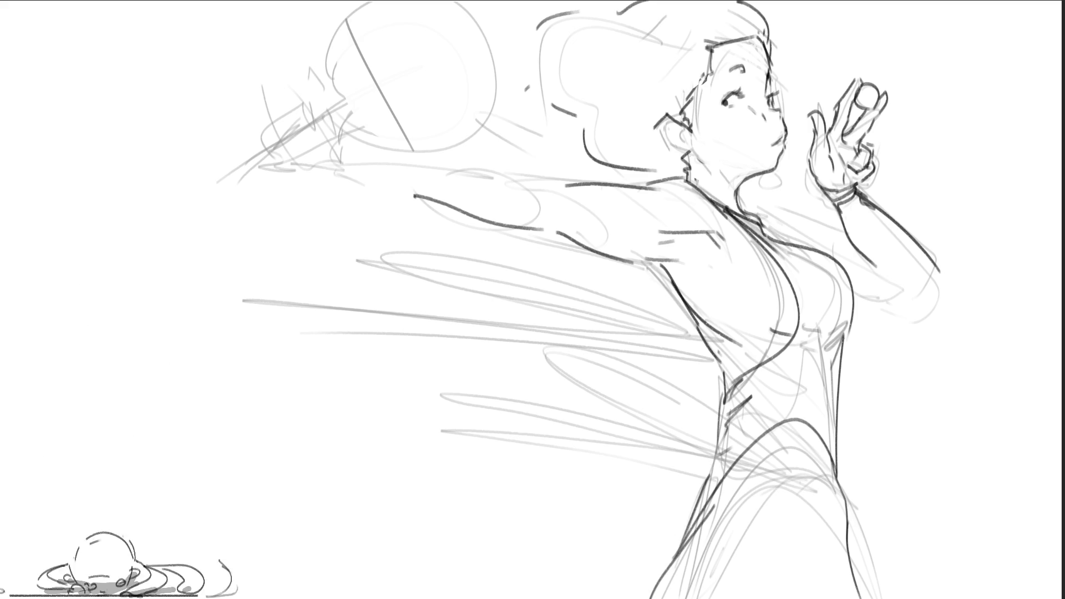
left_click_drag(666, 572, 645, 598)
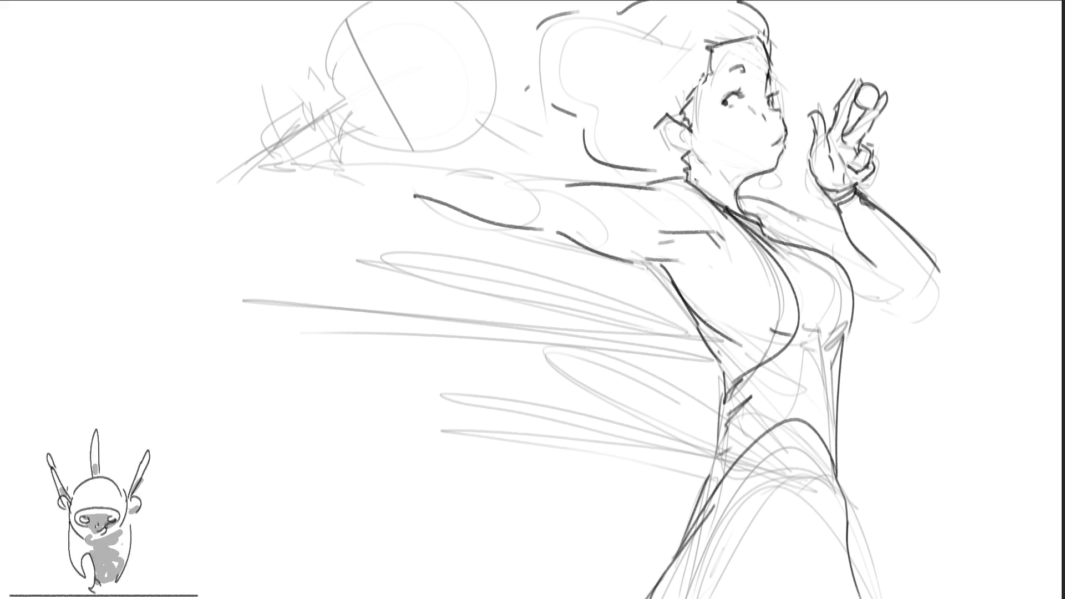
Try and undo a forearm line, then hatch dark strokes left of the racket circle.
mouse_move(924, 281)
left_mouse_down()
mouse_move(938, 283)
mouse_move(870, 290)
mouse_move(860, 249)
mouse_move(866, 266)
left_mouse_up()
key("ctrl+z")
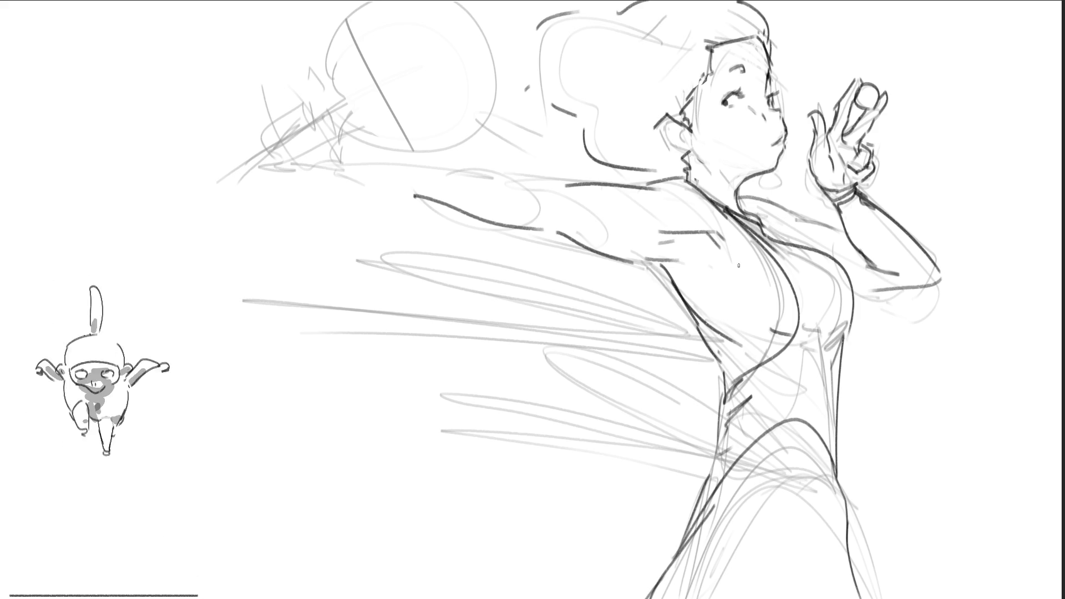
mouse_move(338, 109)
left_mouse_down()
mouse_move(324, 132)
mouse_move(335, 113)
mouse_move(346, 154)
mouse_move(324, 146)
left_mouse_up()
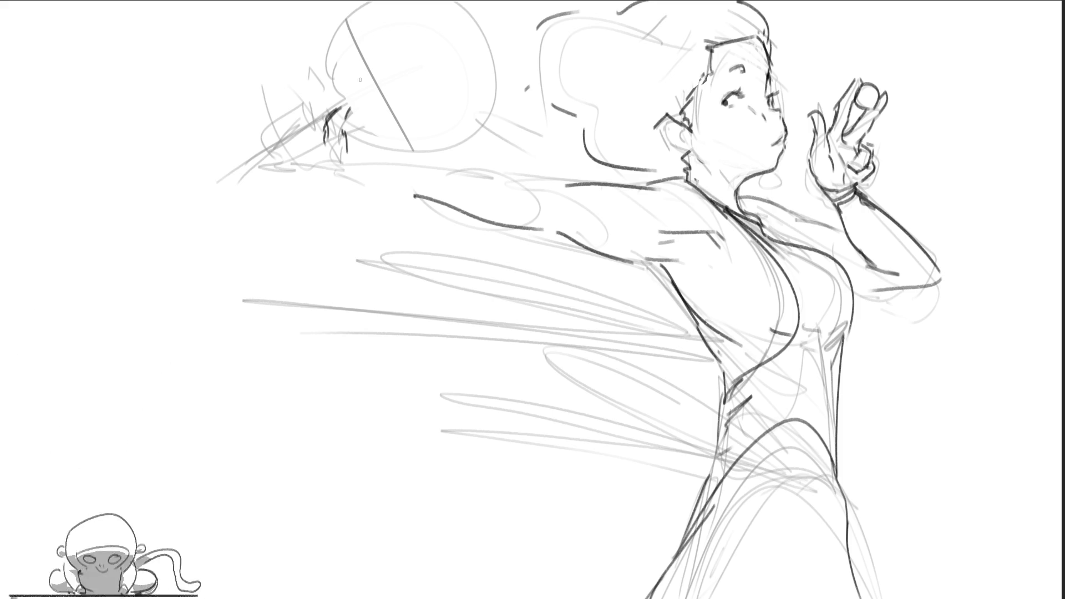
Ink the gripping thumb and fingers plus the racket frame's arc and right edge.
mouse_move(312, 83)
left_mouse_down()
mouse_move(304, 108)
mouse_move(308, 73)
mouse_move(331, 111)
mouse_move(285, 121)
mouse_move(293, 130)
left_mouse_up()
mouse_move(314, 100)
left_mouse_down()
mouse_move(298, 121)
mouse_move(301, 146)
mouse_move(269, 144)
mouse_move(287, 154)
mouse_move(316, 140)
mouse_move(395, 1)
left_mouse_up()
mouse_move(331, 98)
left_mouse_down()
mouse_move(362, 2)
mouse_move(403, 135)
mouse_move(431, 136)
left_mouse_up()
mouse_move(468, 4)
left_mouse_down()
mouse_move(480, 120)
mouse_move(459, 138)
left_mouse_up()
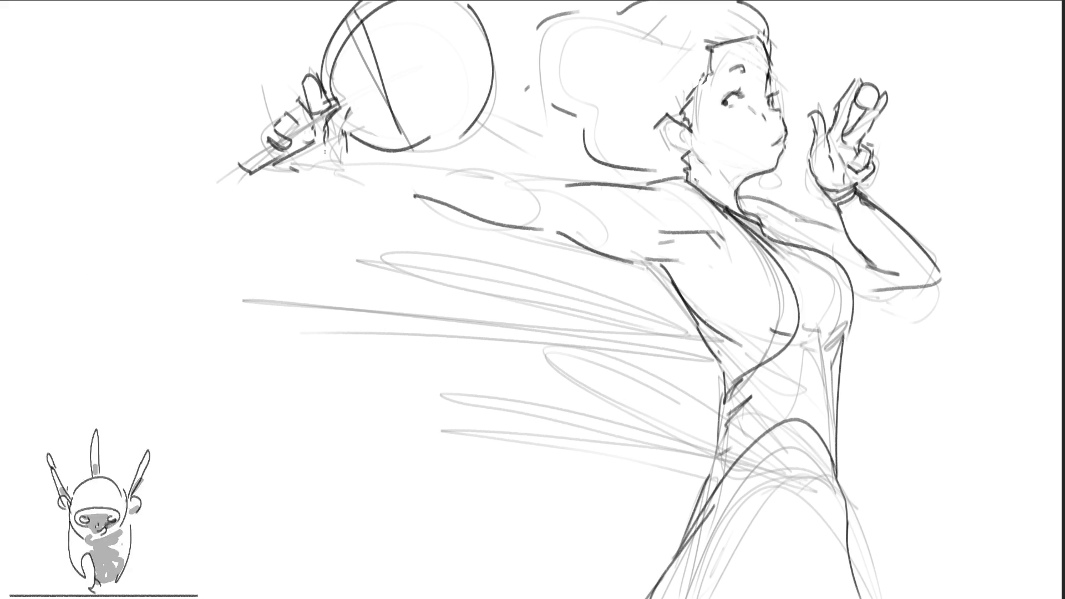
Undo the stray strokes under the hand and lasso the racket and hand for transforming.
mouse_move(303, 177)
left_mouse_down()
mouse_move(339, 180)
mouse_move(328, 181)
mouse_move(387, 158)
left_mouse_up()
key("ctrl+z")
key("ctrl+z")
key("ctrl+z")
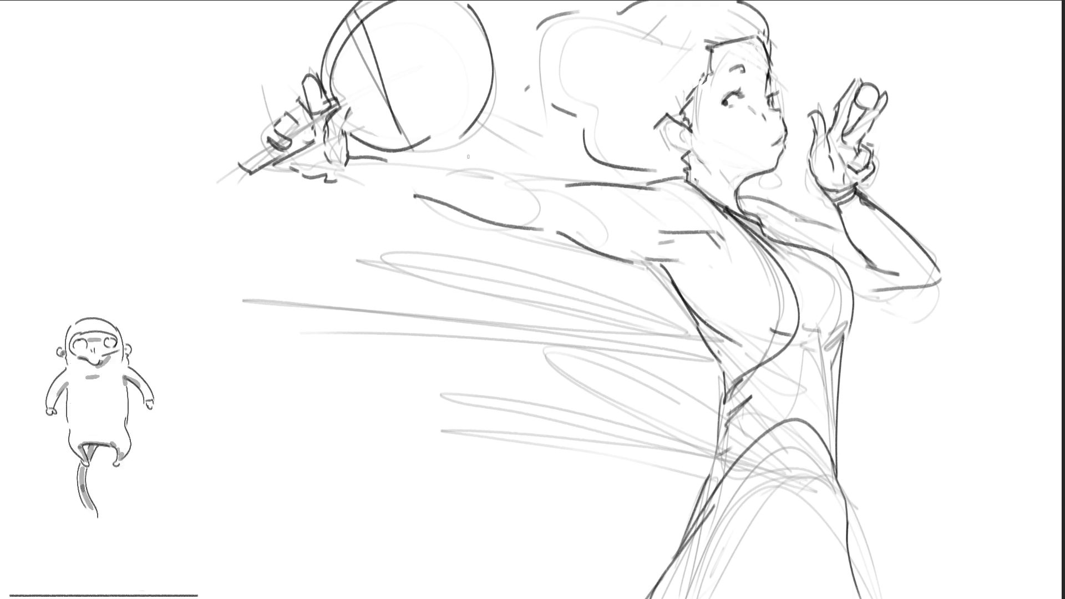
key("ctrl+z")
key("ctrl+z")
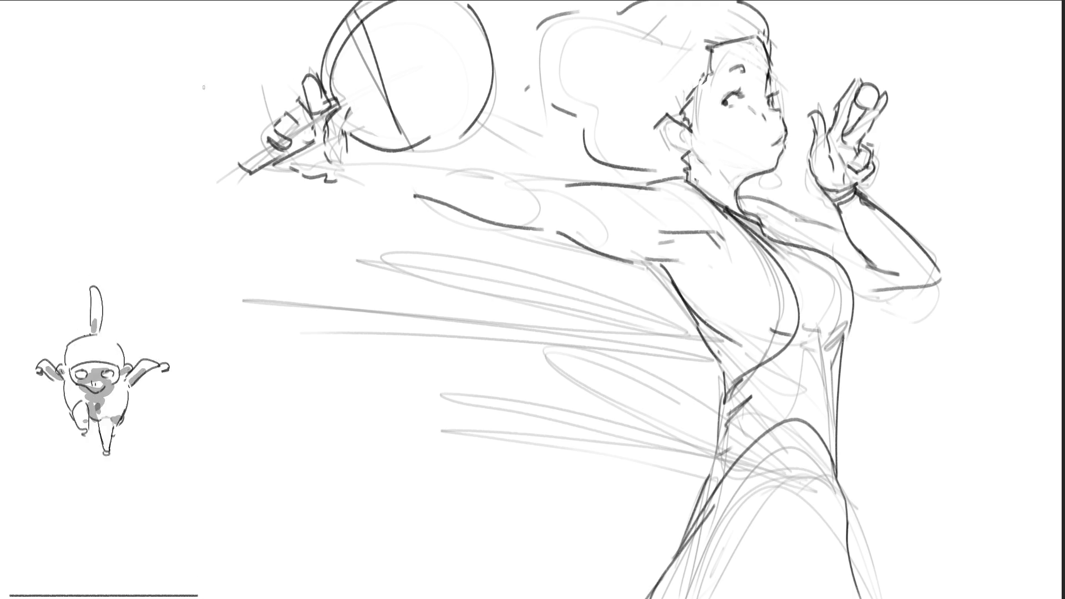
mouse_move(239, 87)
left_mouse_down()
mouse_move(316, 234)
mouse_move(386, 163)
mouse_move(519, 102)
mouse_move(508, 3)
mouse_move(278, 1)
mouse_move(239, 86)
left_mouse_up()
key("ctrl+t")
Nudge the lassoed racket and hand slightly right, commit, deselect, and enlarge the brush.
left_click_drag(396, 115, 438, 114)
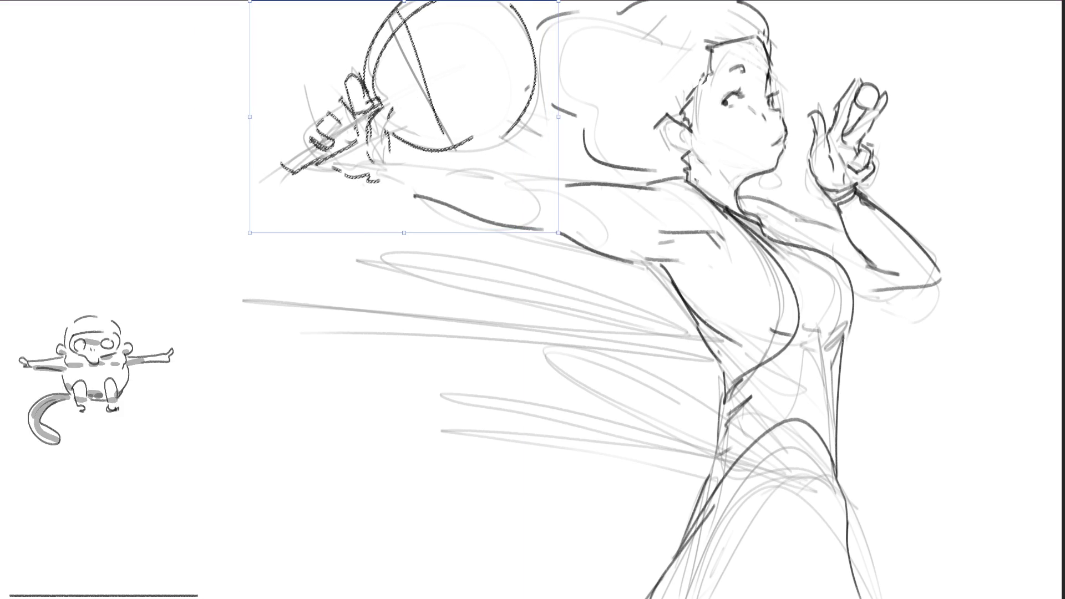
mouse_move(438, 114)
left_mouse_down()
mouse_move(453, 114)
mouse_move(442, 120)
left_mouse_up()
key("Return")
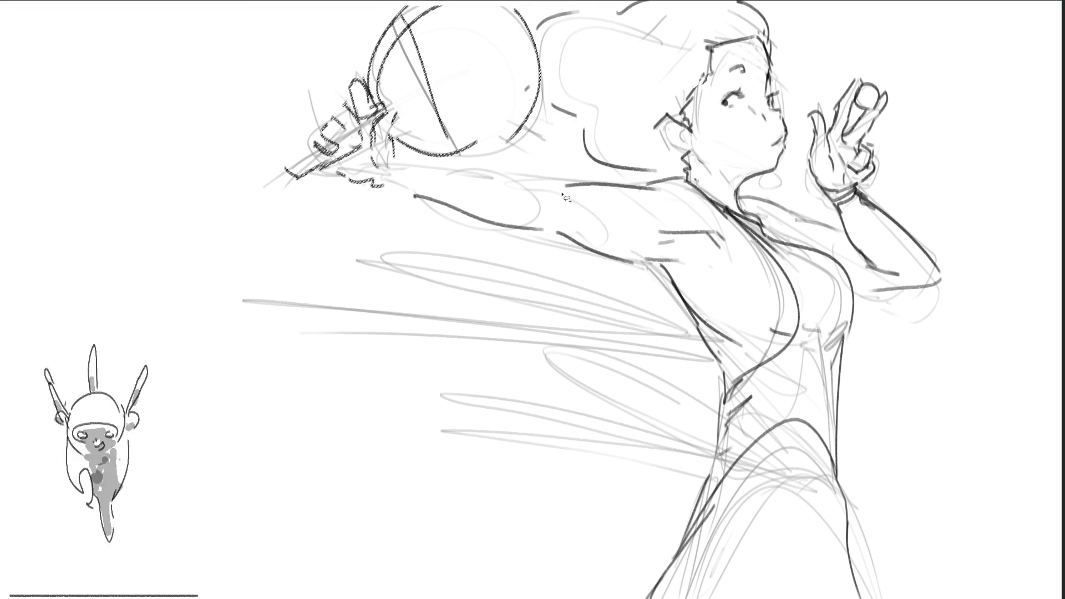
key("ctrl+shift+a")
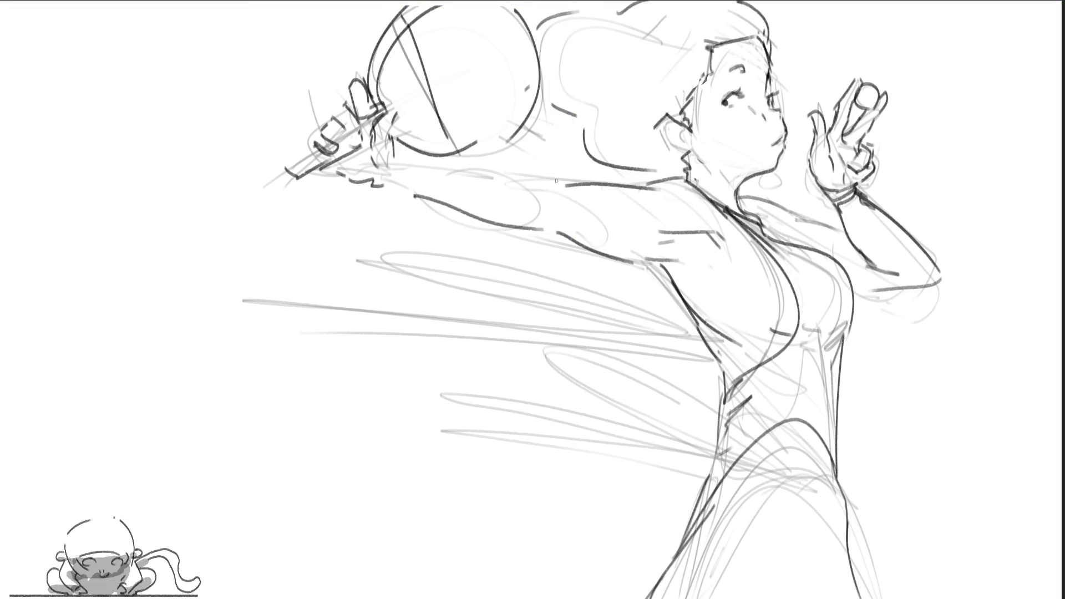
key("bracketright")
key("bracketright")
key("bracketright")
Shade the hip soft grey, then skew the lassoed forearm's edges and corners outward.
mouse_move(824, 516)
left_mouse_down()
mouse_move(809, 583)
mouse_move(799, 533)
mouse_move(818, 533)
mouse_move(827, 583)
left_mouse_up()
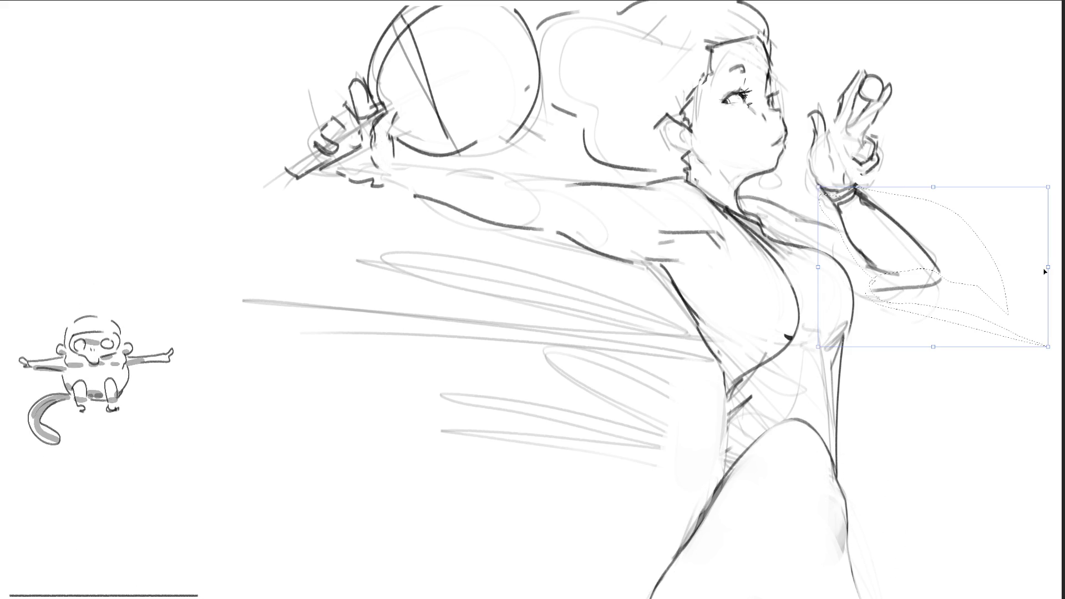
left_click_drag(1048, 272, 1054, 238)
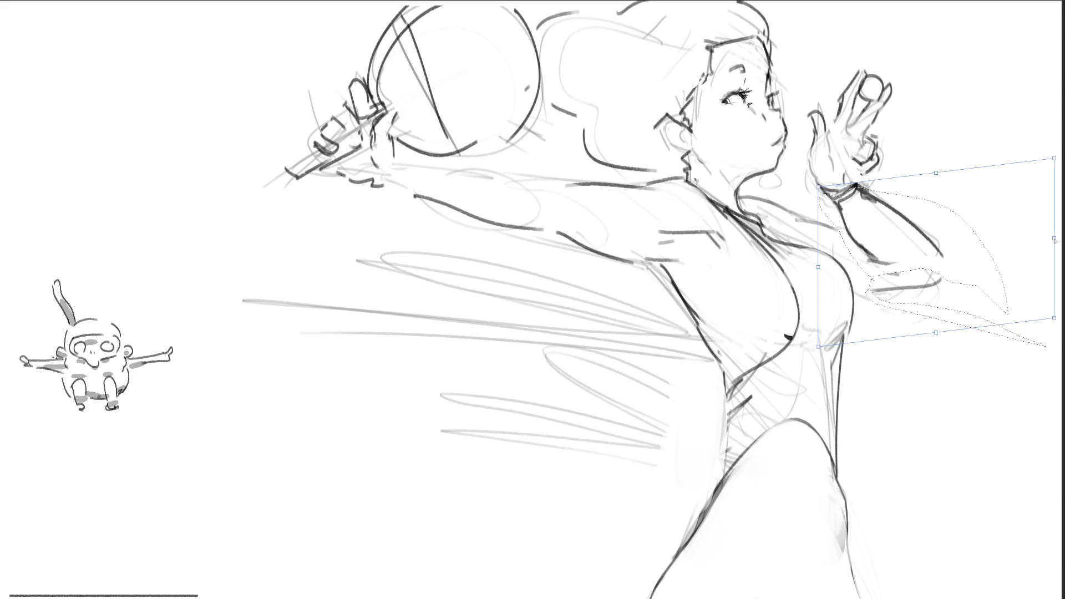
left_click_drag(817, 268, 817, 270)
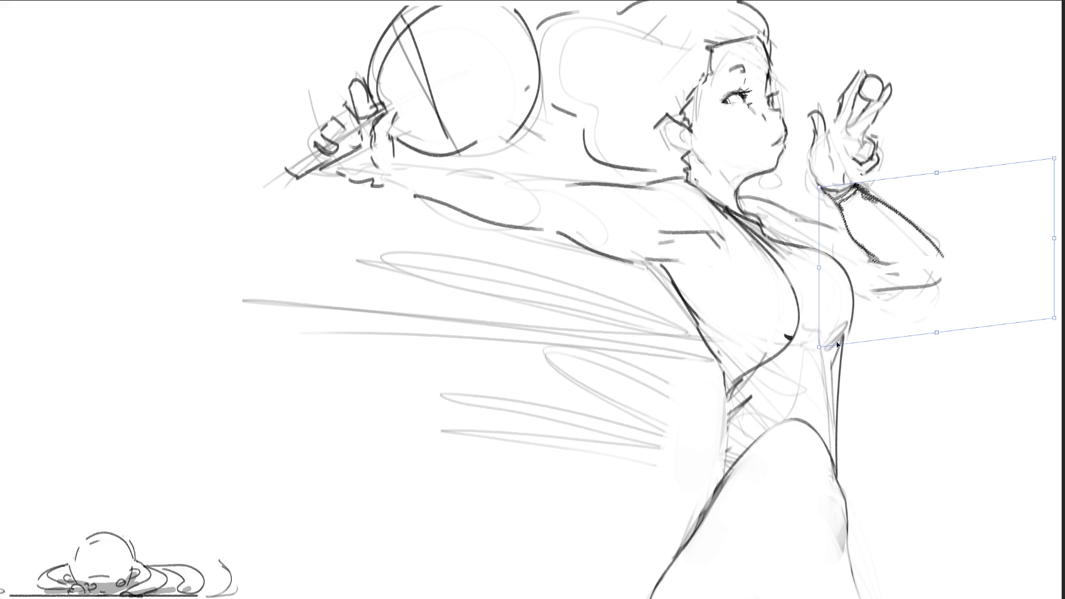
left_click_drag(823, 350, 834, 330)
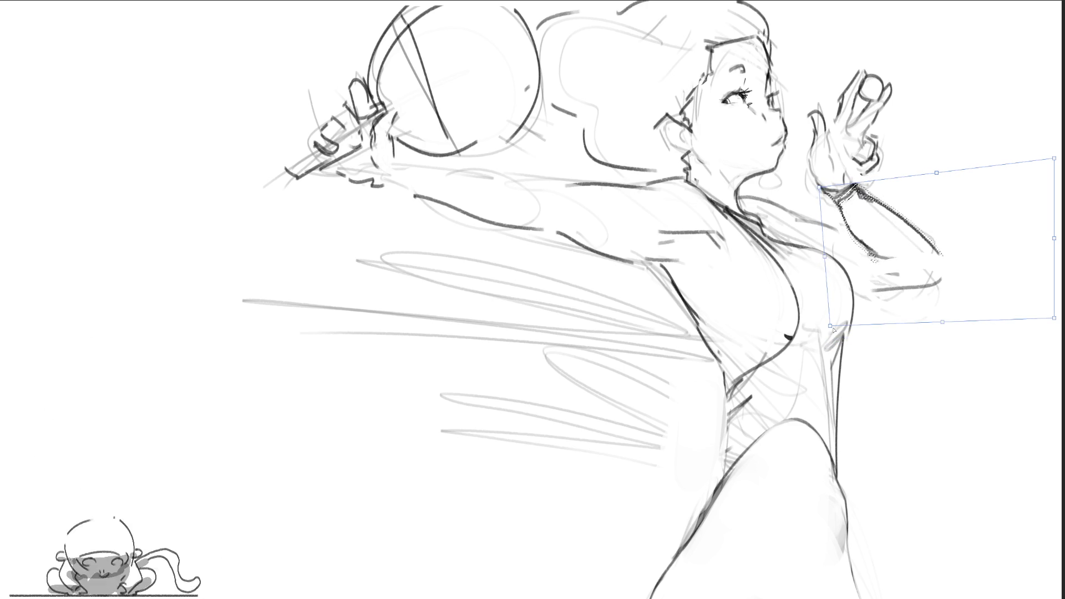
left_click_drag(937, 173, 946, 174)
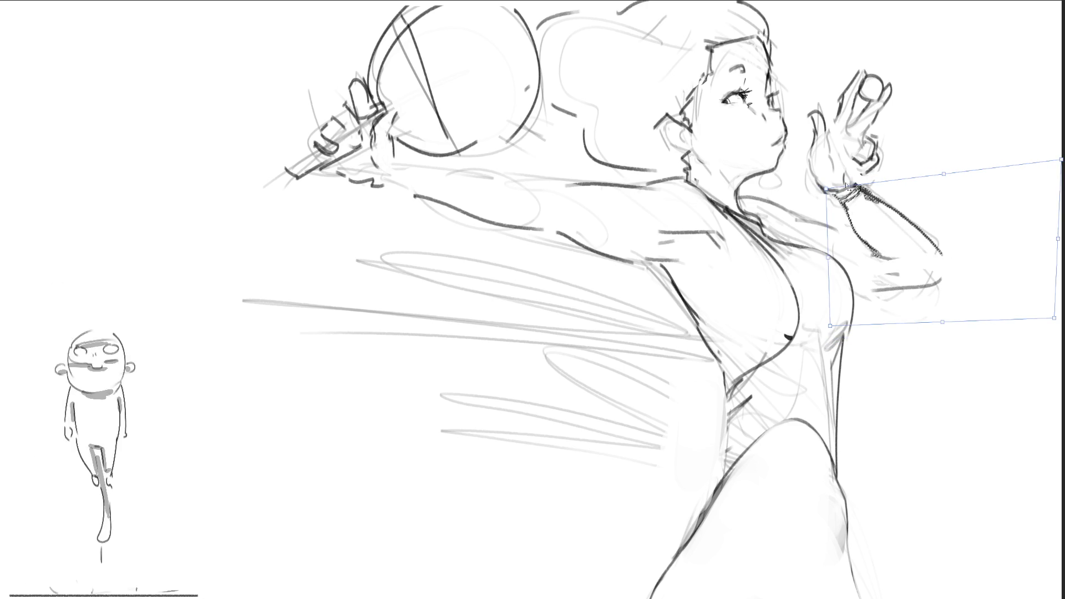
mouse_move(1062, 161)
left_mouse_down()
mouse_move(1044, 170)
mouse_move(1064, 162)
left_mouse_up()
left_click_drag(932, 177, 955, 178)
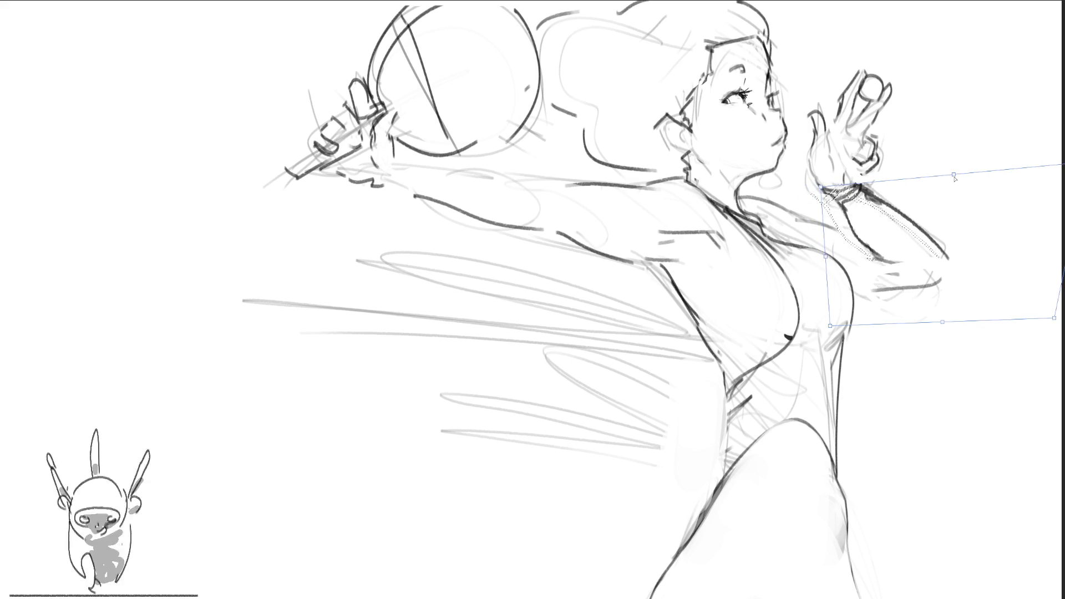
key("Return")
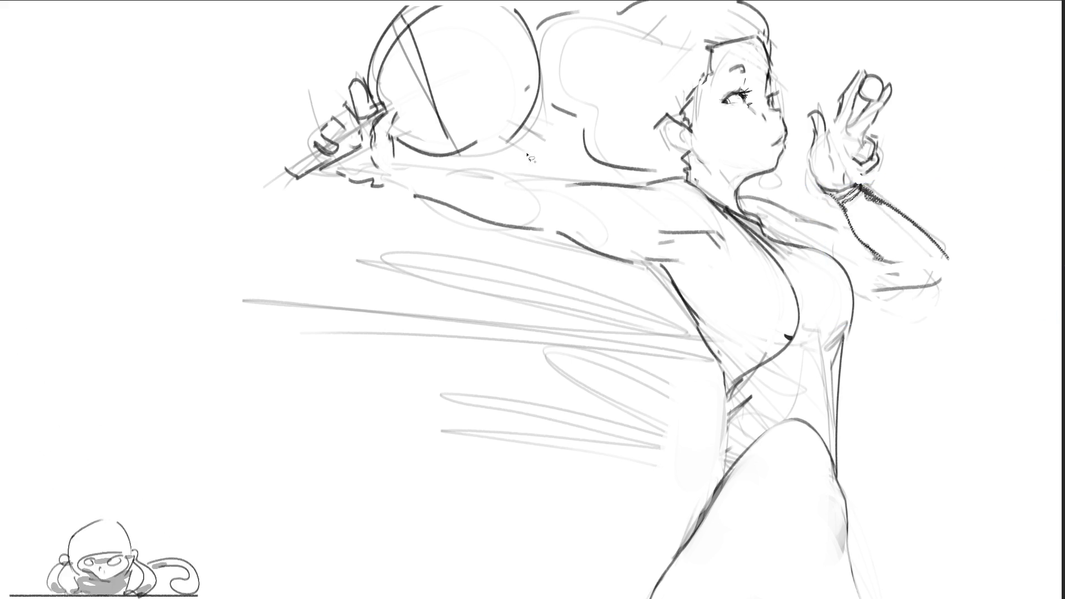
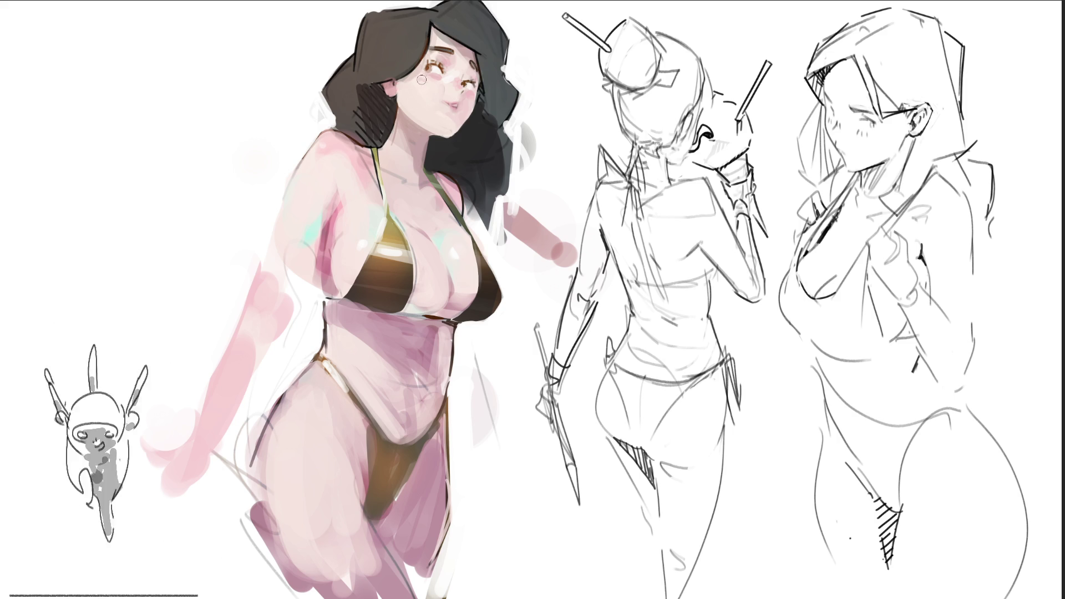
Eyedrop the skin tone from the woman's neck as the paint colour.
left_click(402, 145, "alt")
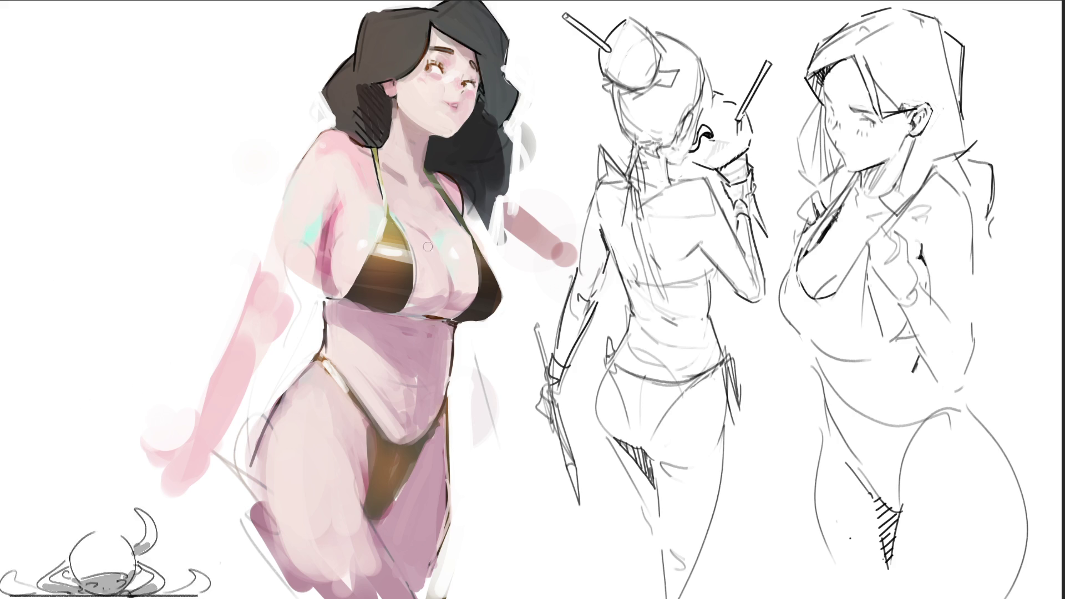
Erase the pink raised-arm stroke by the hair, blend the belly shading, then return to a fine brush.
key("bracketright")
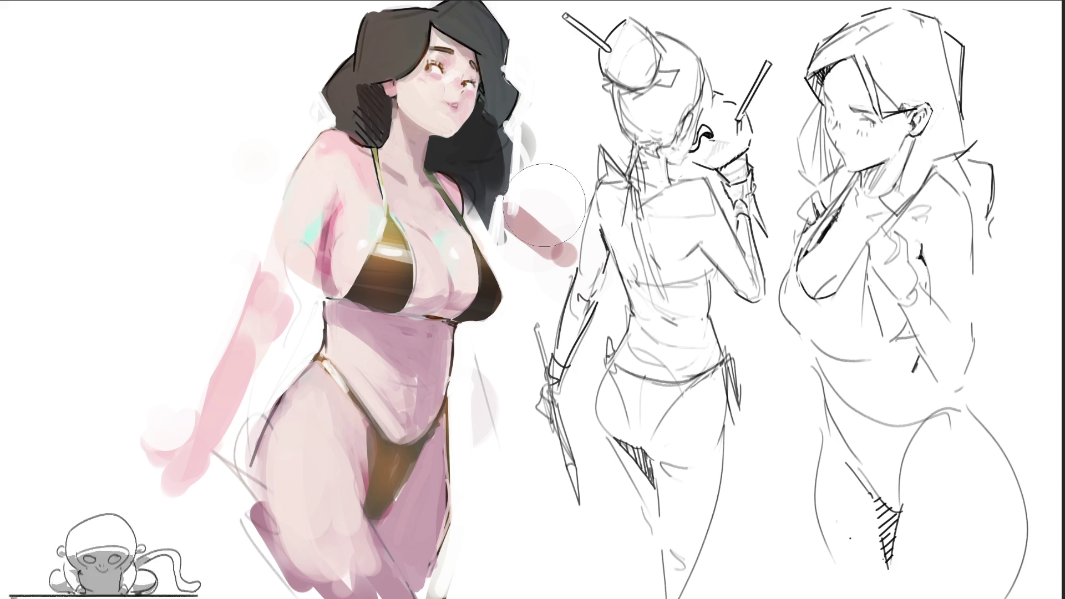
left_click_drag(531, 219, 534, 238)
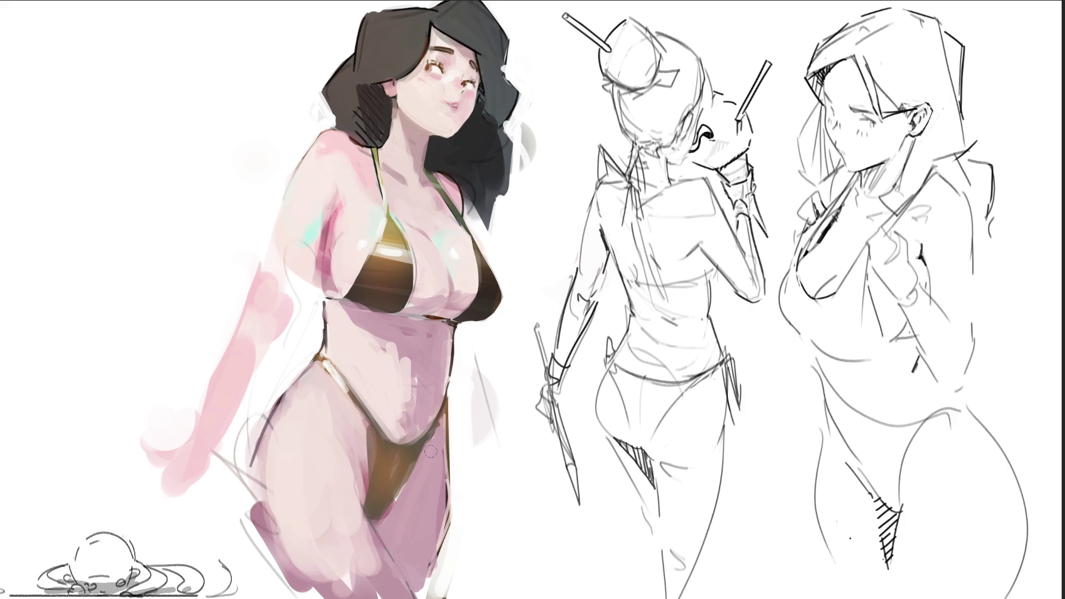
key("bracketright")
key("bracketright")
key("bracketright")
mouse_move(399, 377)
left_mouse_down()
mouse_move(383, 355)
mouse_move(405, 419)
left_mouse_up()
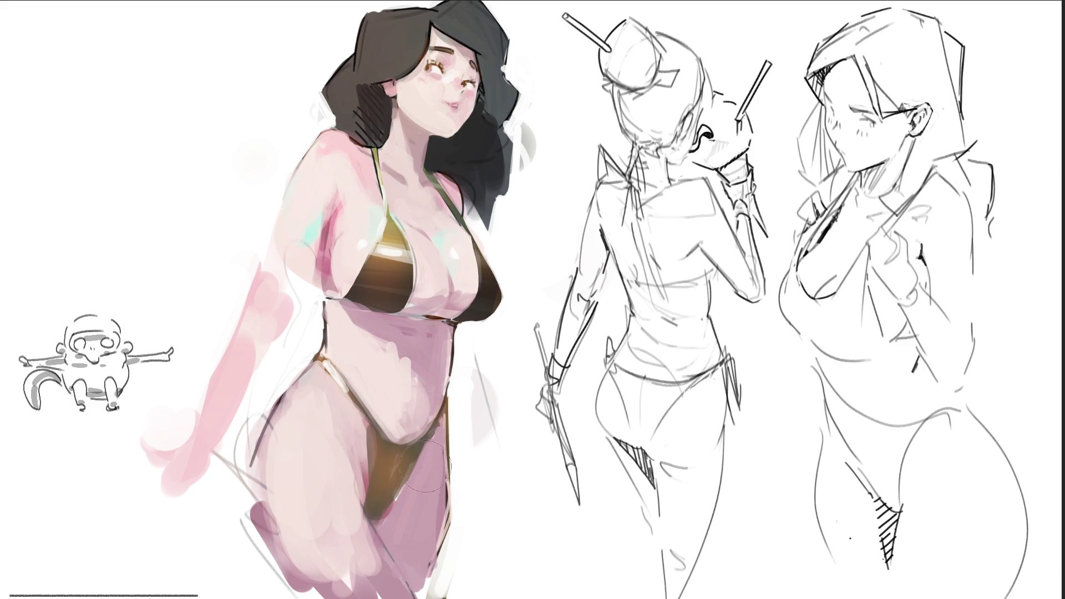
key("bracketleft")
key("bracketleft")
key("bracketleft")
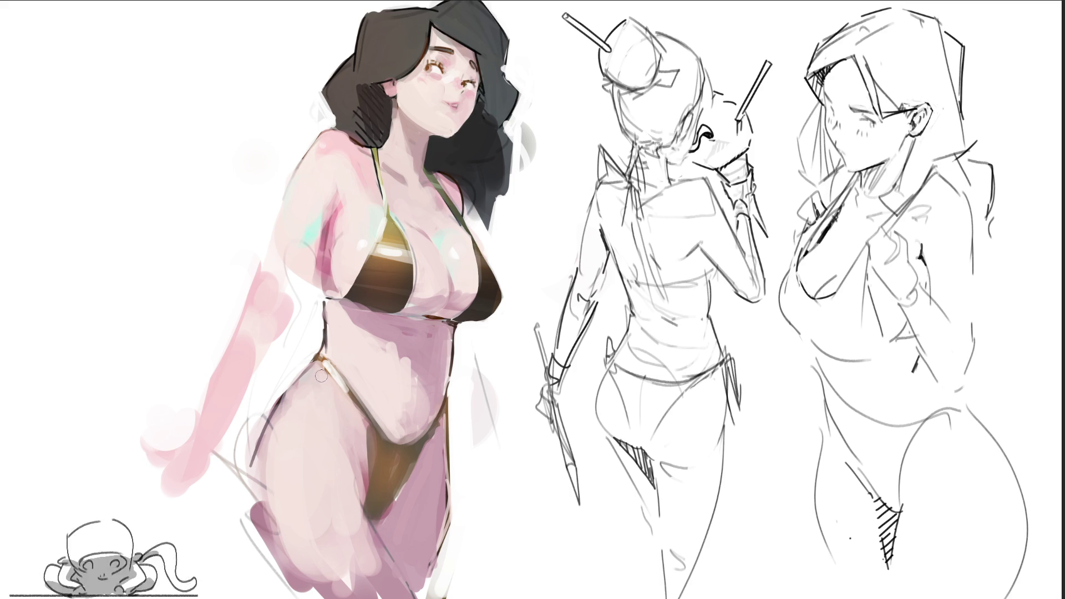
Paint a sampled pink stroke diagonally across the waist, then pick a lighter pink to soften it.
left_click(358, 363, "alt")
left_click_drag(332, 357, 360, 389)
left_click(335, 346, "alt")
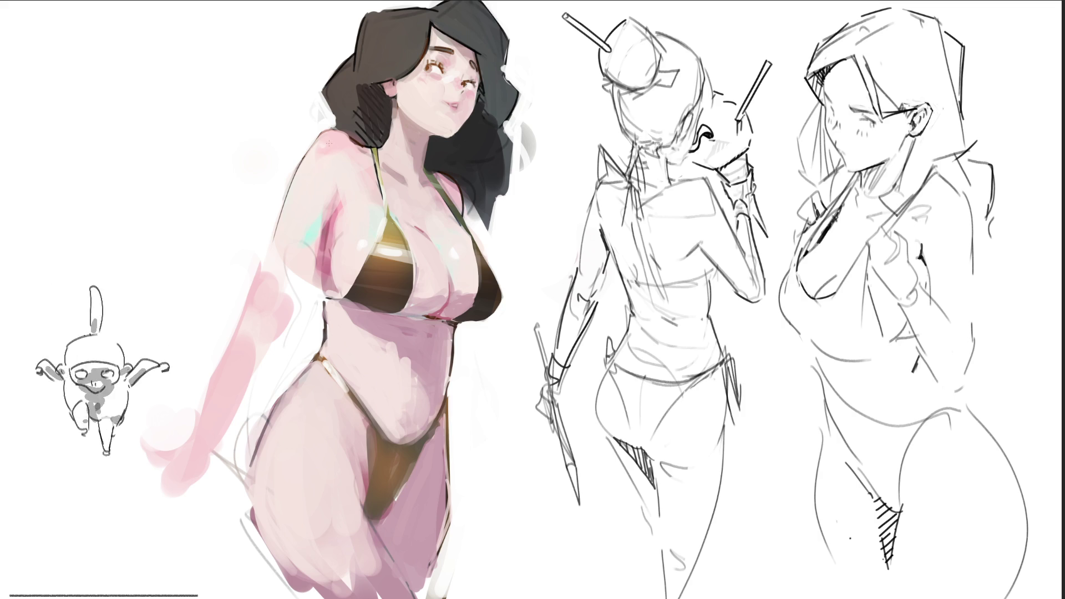
Draw a single clean pencil line down the back of the left arm, undoing two failed attempts.
mouse_move(256, 275)
left_mouse_down()
mouse_move(197, 415)
mouse_move(280, 324)
mouse_move(310, 263)
left_mouse_up()
key("ctrl+z")
left_click_drag(324, 242, 218, 453)
key("ctrl+z")
left_click_drag(320, 253, 218, 441)
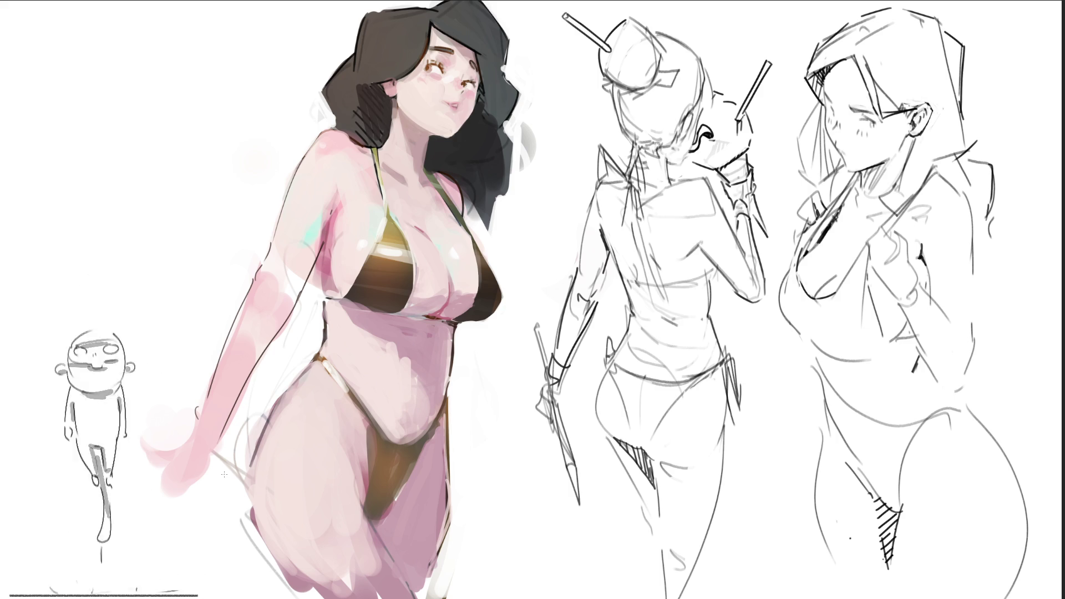
Outline the lower arm, sketch the hand's fingers, and darken the rightmost sketch's left face edge.
mouse_move(160, 427)
left_mouse_down()
mouse_move(214, 445)
mouse_move(201, 456)
left_mouse_up()
mouse_move(198, 409)
left_mouse_down()
mouse_move(217, 439)
mouse_move(203, 460)
mouse_move(179, 459)
left_mouse_up()
mouse_move(195, 450)
left_mouse_down()
mouse_move(207, 462)
mouse_move(161, 467)
left_mouse_up()
left_click_drag(159, 429, 180, 417)
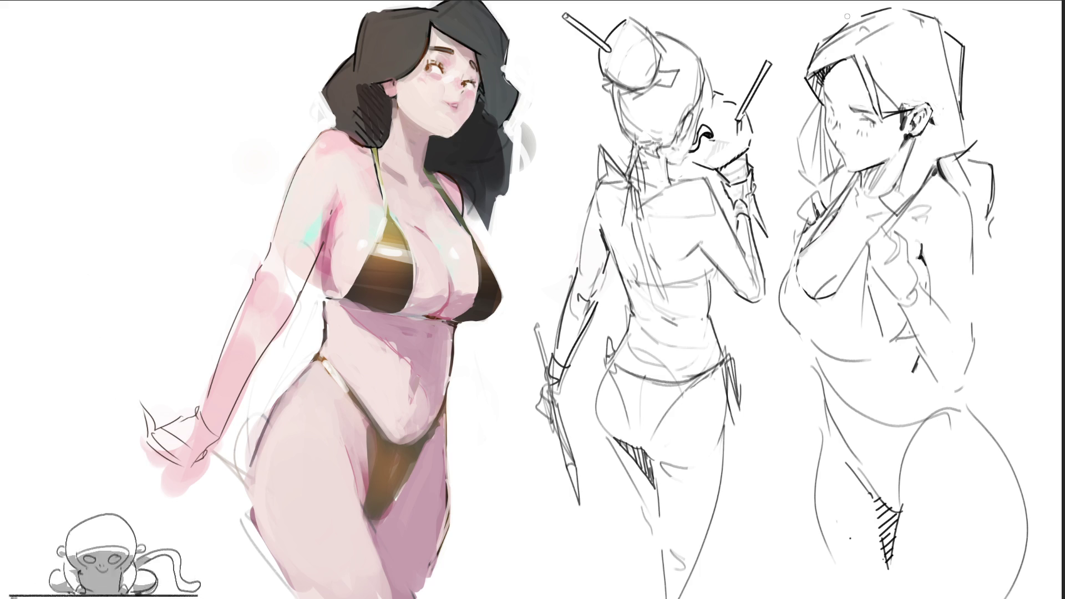
mouse_move(820, 97)
left_mouse_down()
mouse_move(795, 134)
mouse_move(807, 168)
left_mouse_up()
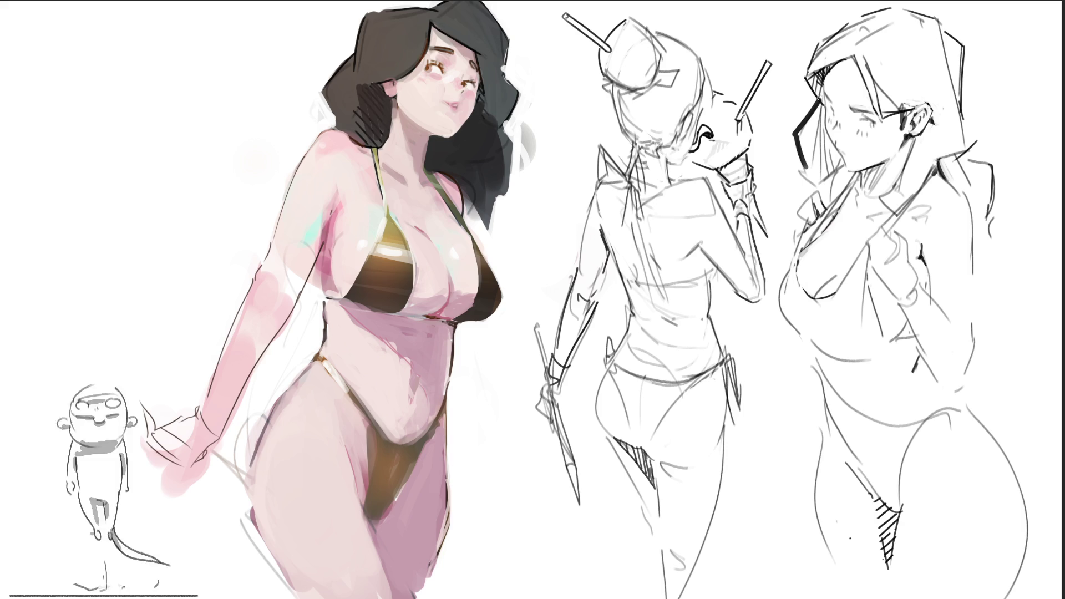
Erase the right figure's bold face stroke, redraw the head top, and add neck marks and a wrist cuff.
mouse_move(814, 106)
left_mouse_down()
mouse_move(796, 155)
mouse_move(806, 173)
left_mouse_up()
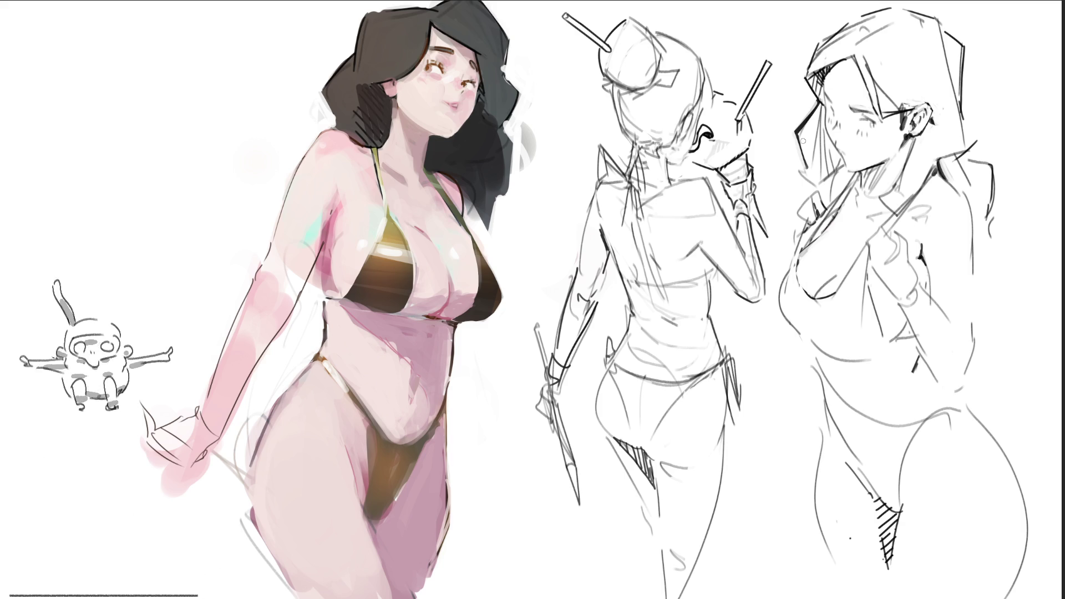
mouse_move(806, 78)
left_mouse_down()
mouse_move(818, 42)
mouse_move(853, 15)
mouse_move(895, 6)
mouse_move(849, 16)
mouse_move(811, 38)
mouse_move(808, 54)
left_mouse_up()
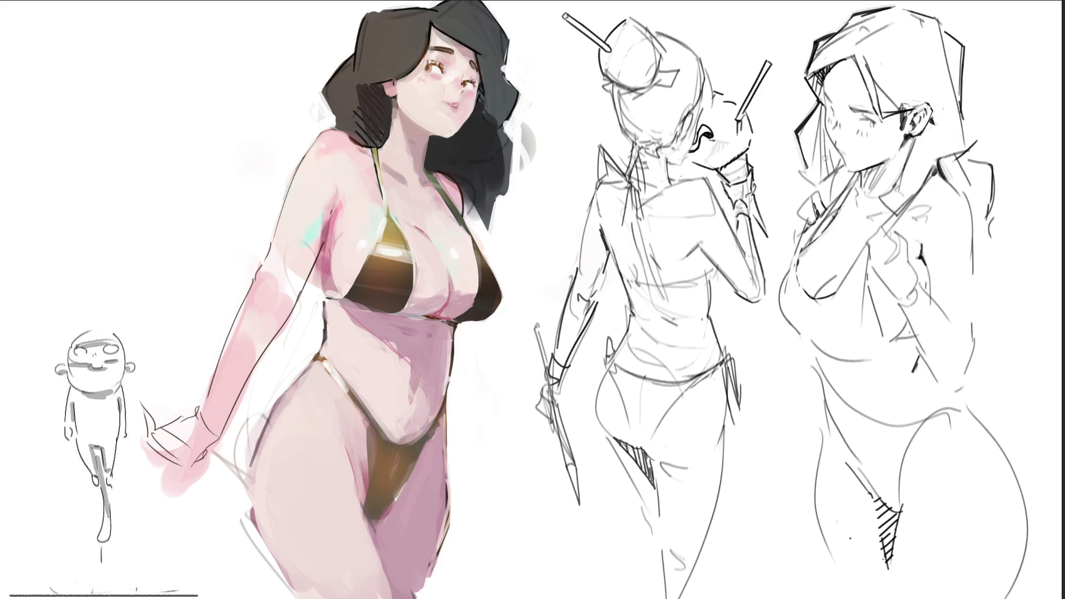
left_click_drag(825, 185, 825, 197)
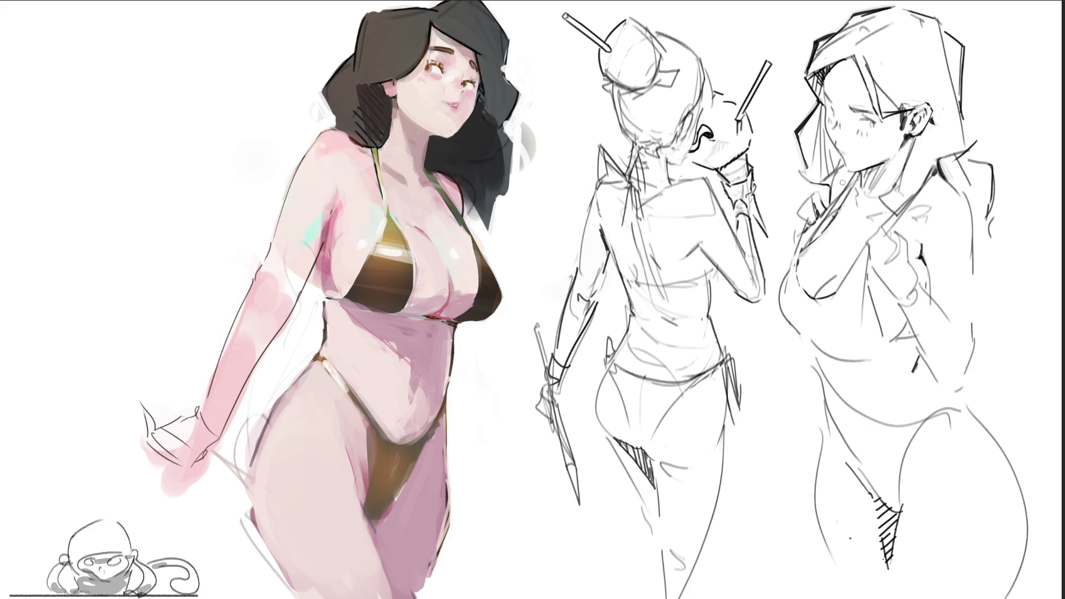
left_click_drag(850, 167, 866, 169)
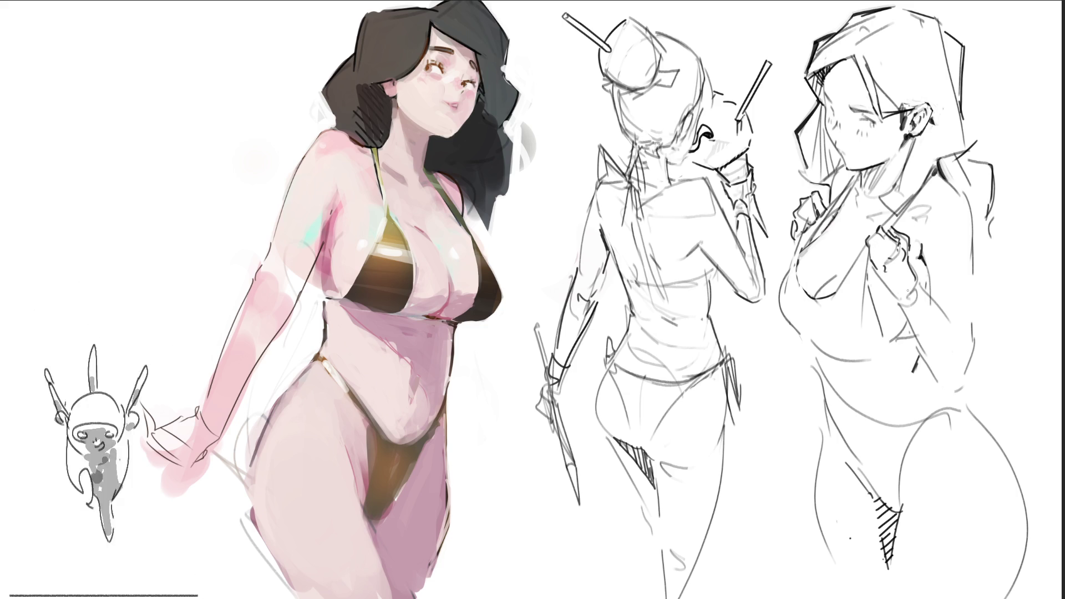
mouse_move(901, 299)
left_mouse_down()
mouse_move(921, 276)
mouse_move(928, 298)
left_mouse_up()
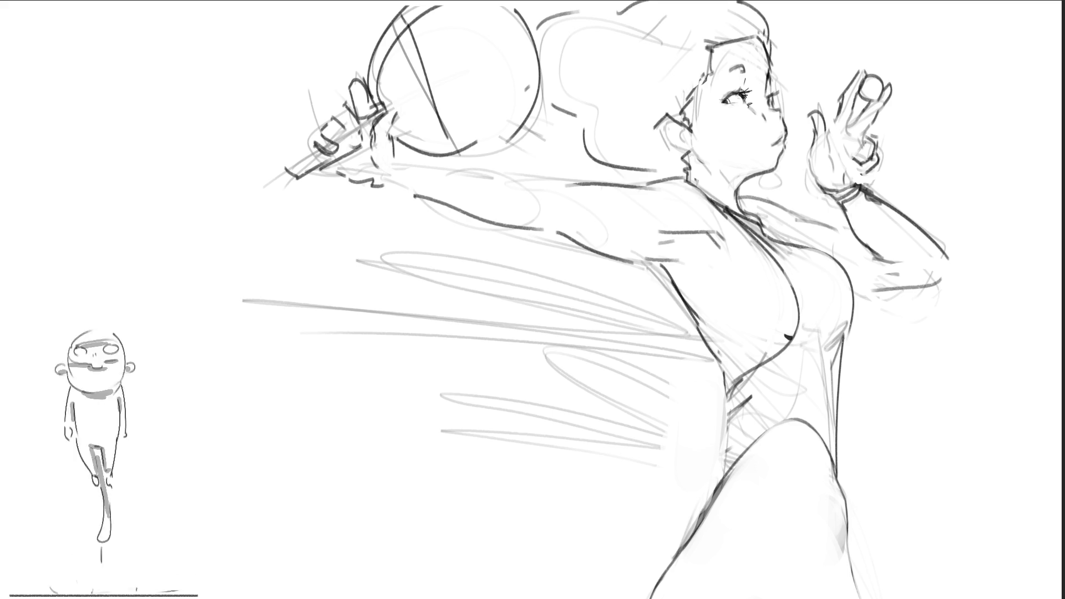
Paint a saturated pink blush oval on the girl's cheek; try magenta eyeshadow but undo it.
left_click(742, 118)
mouse_move(739, 114)
left_mouse_down()
mouse_move(748, 127)
mouse_move(774, 119)
mouse_move(766, 109)
mouse_move(787, 119)
mouse_move(766, 109)
mouse_move(777, 118)
mouse_move(741, 120)
mouse_move(760, 137)
mouse_move(781, 132)
mouse_move(771, 143)
mouse_move(789, 153)
mouse_move(781, 147)
left_mouse_up()
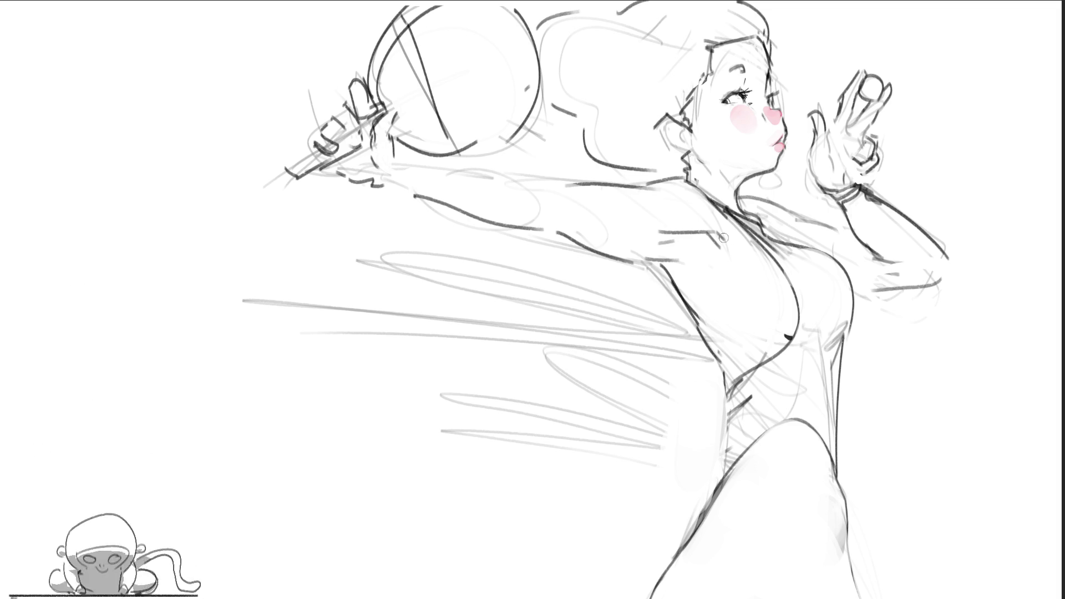
left_click_drag(722, 96, 742, 88)
key("ctrl+z")
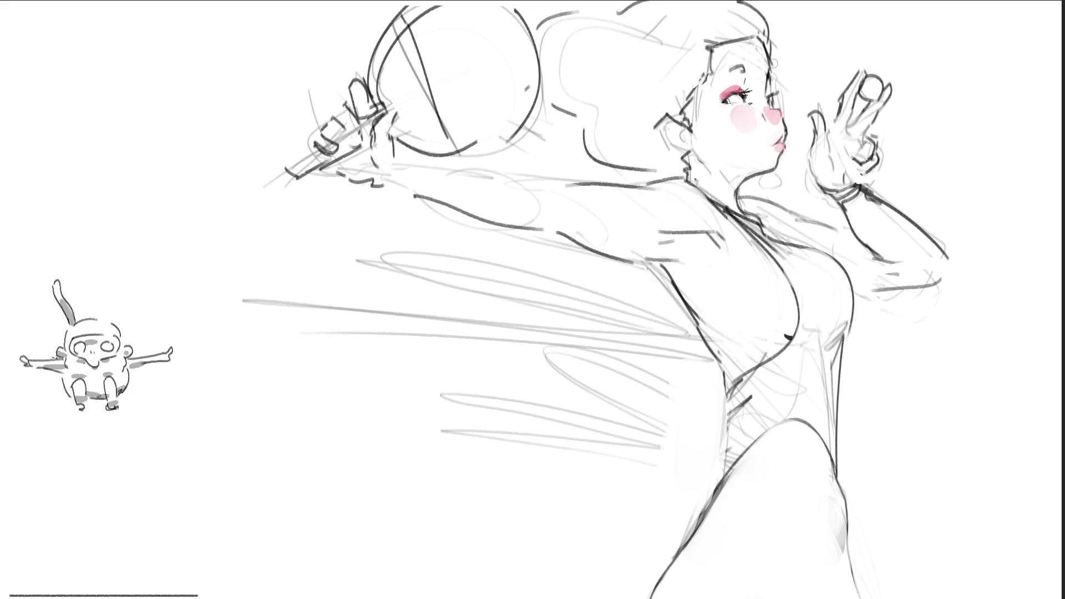
key("ctrl+z")
mouse_move(724, 98)
left_mouse_down()
mouse_move(743, 86)
mouse_move(728, 90)
left_mouse_up()
key("ctrl+z")
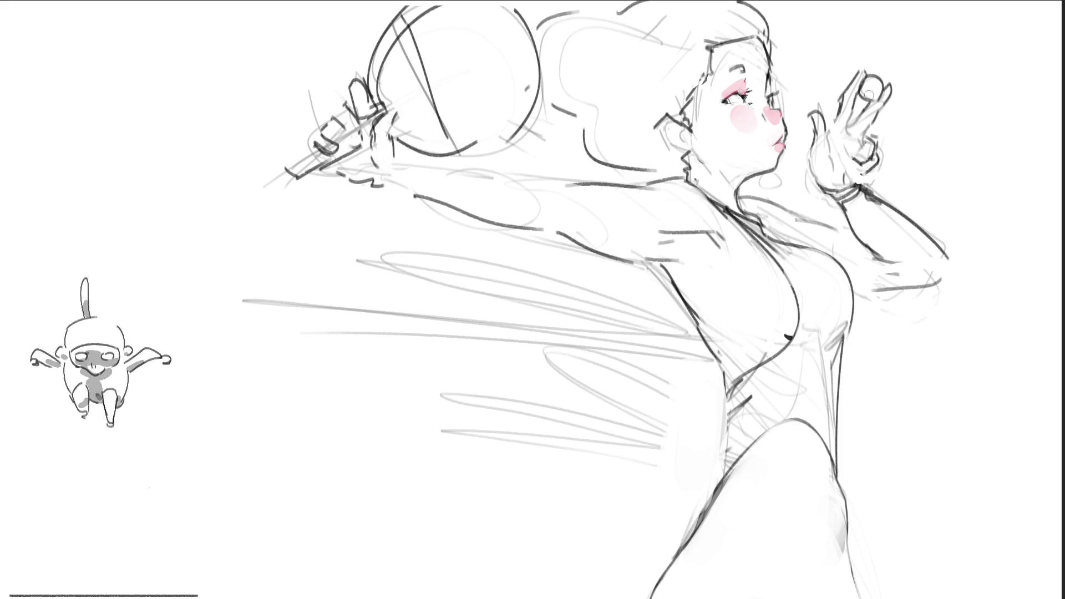
Add a pink earring and darken the raised arm's elbow line, undoing the shading tried above it.
mouse_move(670, 117)
left_mouse_down()
mouse_move(662, 143)
mouse_move(683, 155)
mouse_move(679, 129)
mouse_move(662, 146)
mouse_move(687, 134)
mouse_move(677, 152)
mouse_move(661, 127)
left_mouse_up()
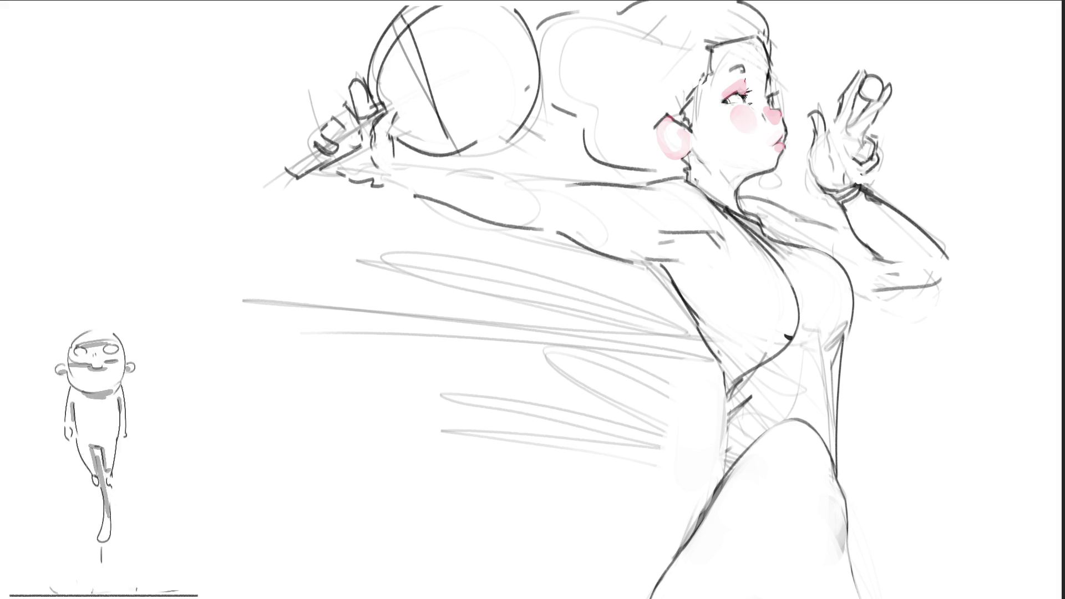
mouse_move(902, 275)
left_mouse_down()
mouse_move(888, 274)
mouse_move(910, 280)
mouse_move(871, 295)
mouse_move(896, 278)
mouse_move(868, 274)
left_mouse_up()
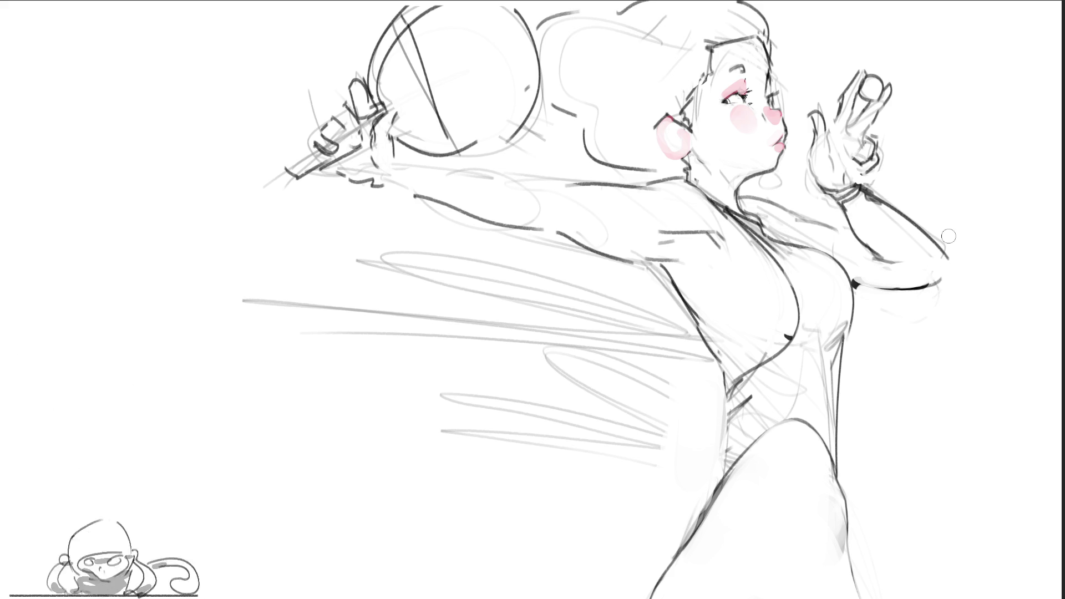
mouse_move(905, 244)
left_mouse_down()
mouse_move(896, 258)
mouse_move(937, 262)
left_mouse_up()
key("ctrl+z")
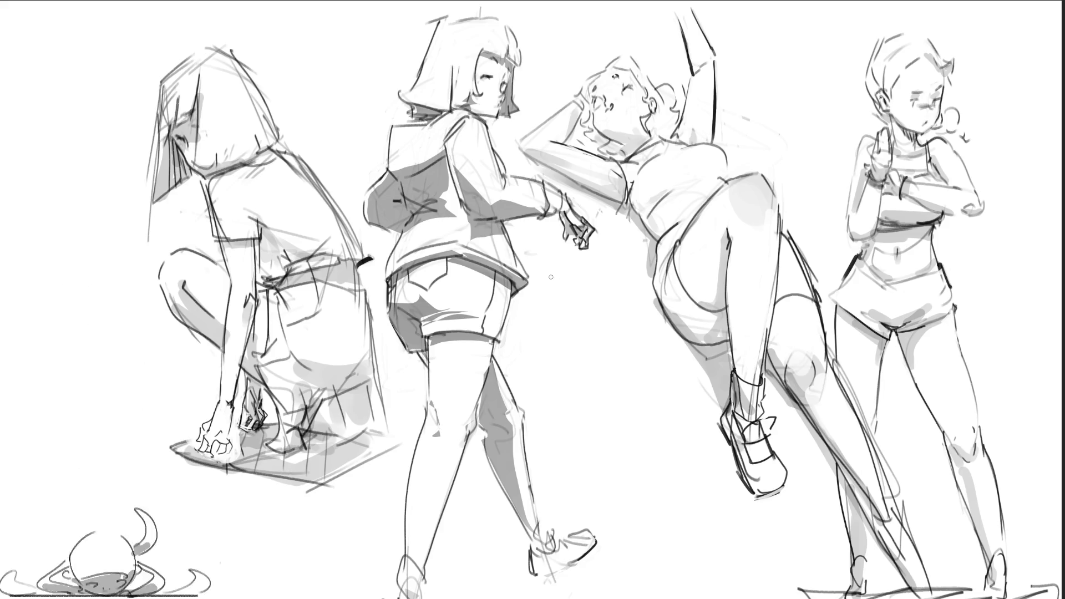
Write a large letter B between the walking and leaning-back figures.
mouse_move(551, 272)
left_mouse_down()
mouse_move(568, 361)
mouse_move(602, 351)
left_mouse_up()
Stack R and B beneath the first letter to spell BRB, then loop a selection around the letters.
left_click_drag(586, 382, 611, 441)
mouse_move(576, 391)
left_mouse_down()
mouse_move(589, 413)
mouse_move(583, 432)
left_mouse_up()
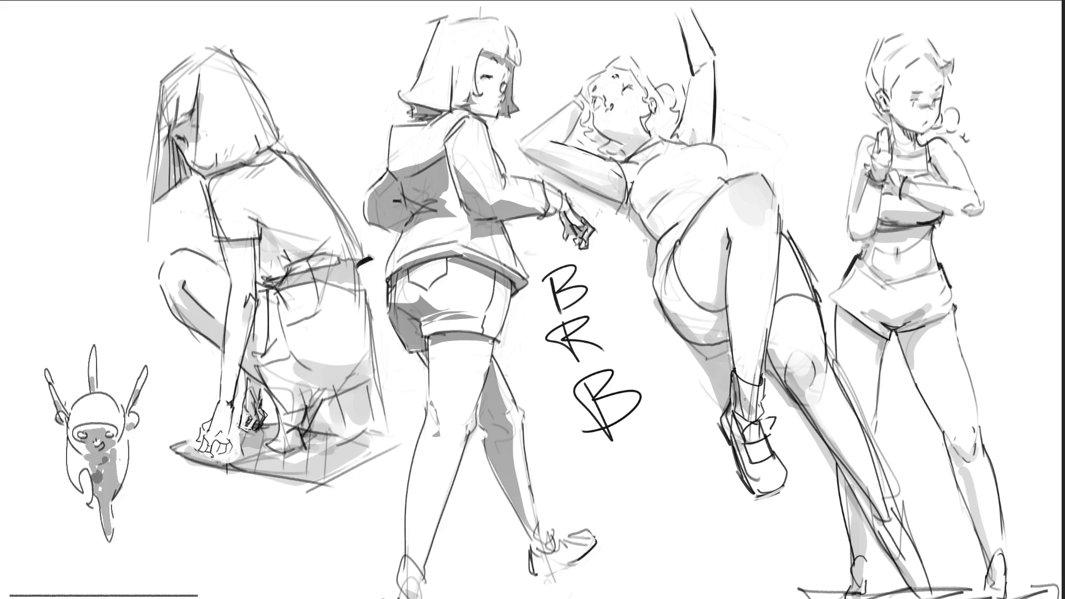
mouse_move(676, 296)
left_mouse_down()
mouse_move(508, 392)
mouse_move(716, 488)
mouse_move(683, 502)
left_mouse_up()
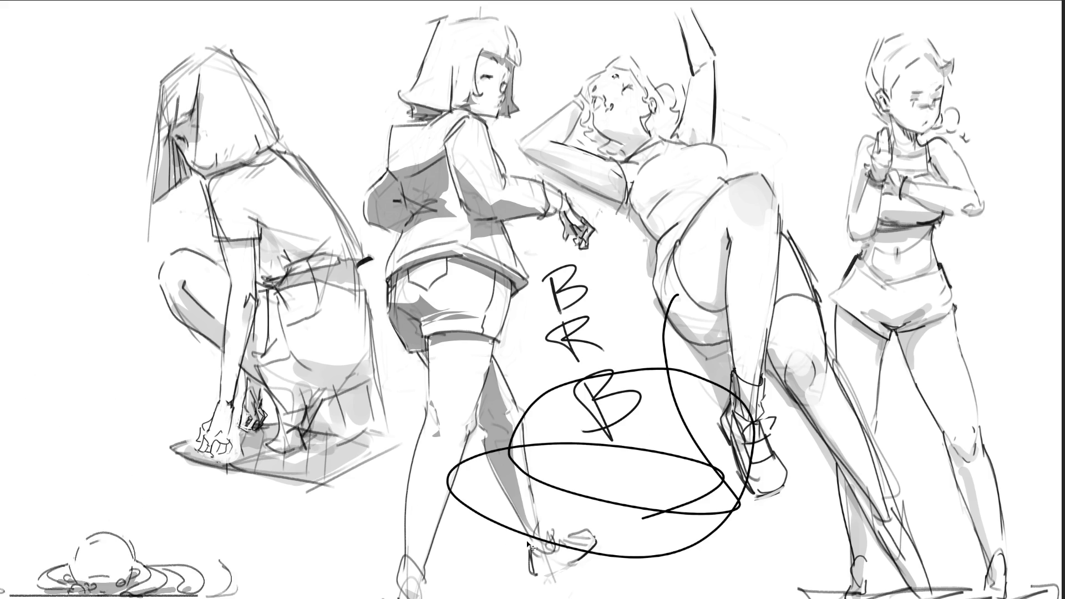
Remove the BRB letters and the leftover short stroke below them, leaving the four figure studies.
key("ctrl+z")
key("ctrl+z")
key("ctrl+z")
key("ctrl+z")
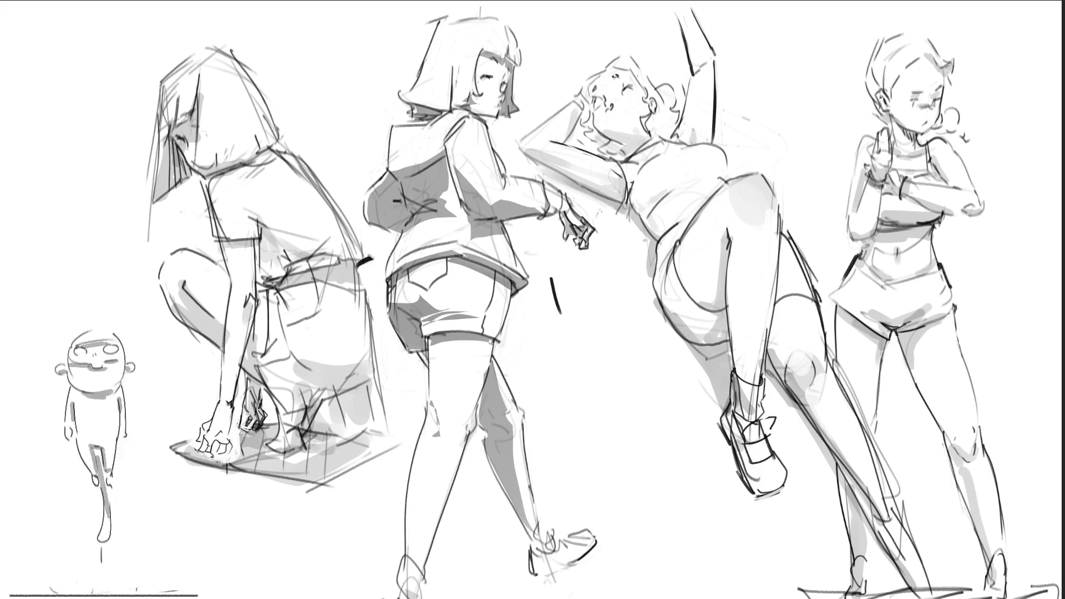
left_click_drag(664, 481, 611, 566)
key("ctrl+z")
key("ctrl+z")
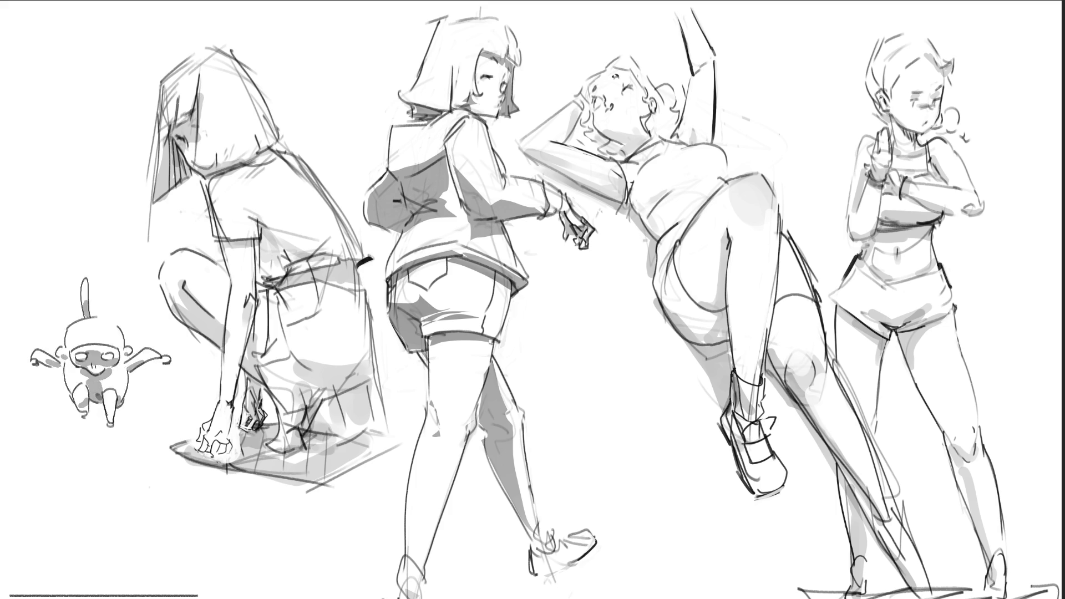